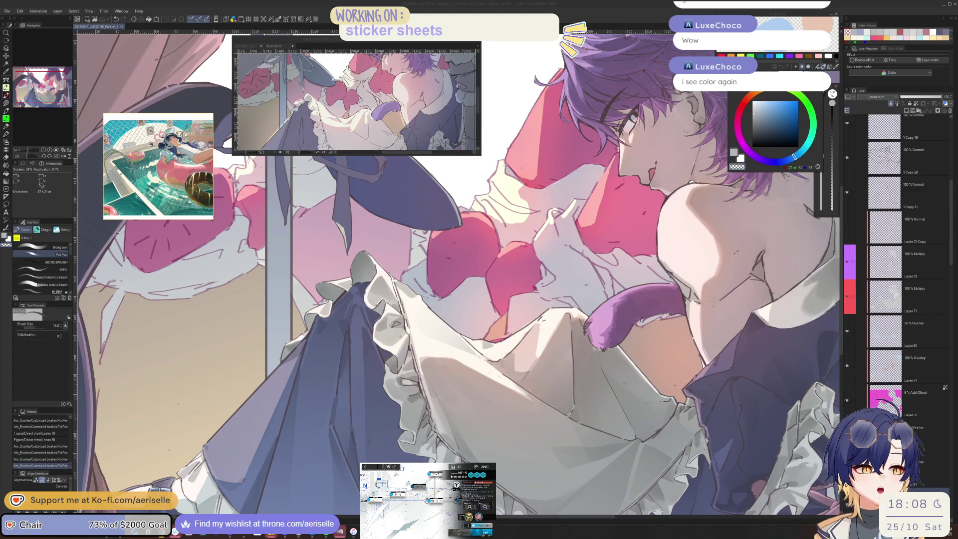
# Switch on the black Color-mode layer to show the canvas in greyscale, then select Layer 72 (Multiply).
pyautogui.click(950, 231)
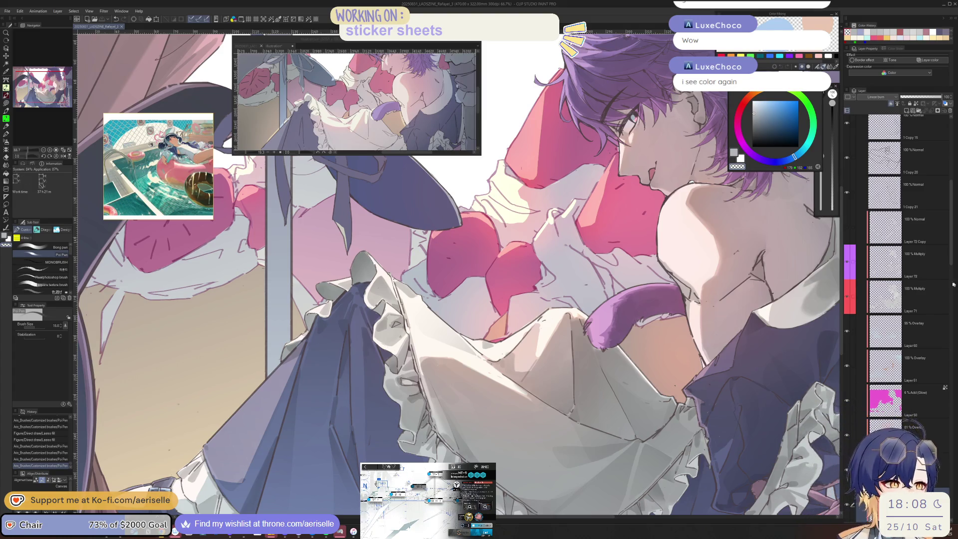
pyautogui.moveTo(949, 231); pyautogui.dragTo(949, 170)
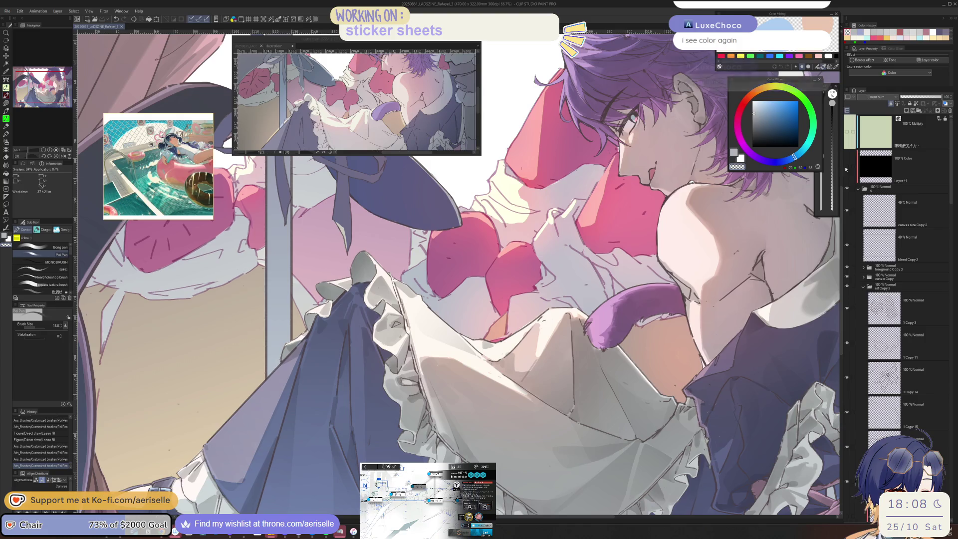
pyautogui.scroll(-5, 857, 243)
pyautogui.scroll(-5, 857, 243)
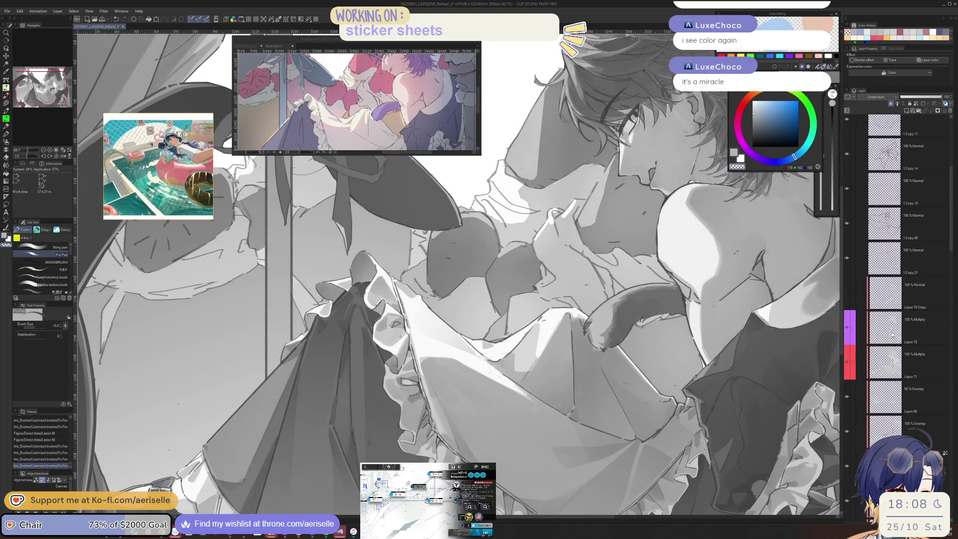
pyautogui.click(886, 327)
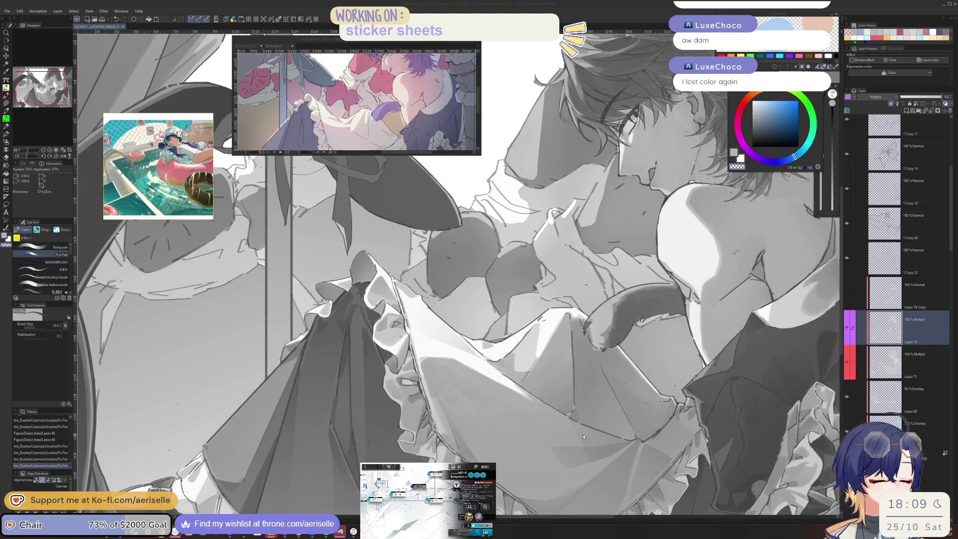
# Mirror the canvas view to check the drawing, flip it back, and zoom in on the apron.
pyautogui.click(891, 329)
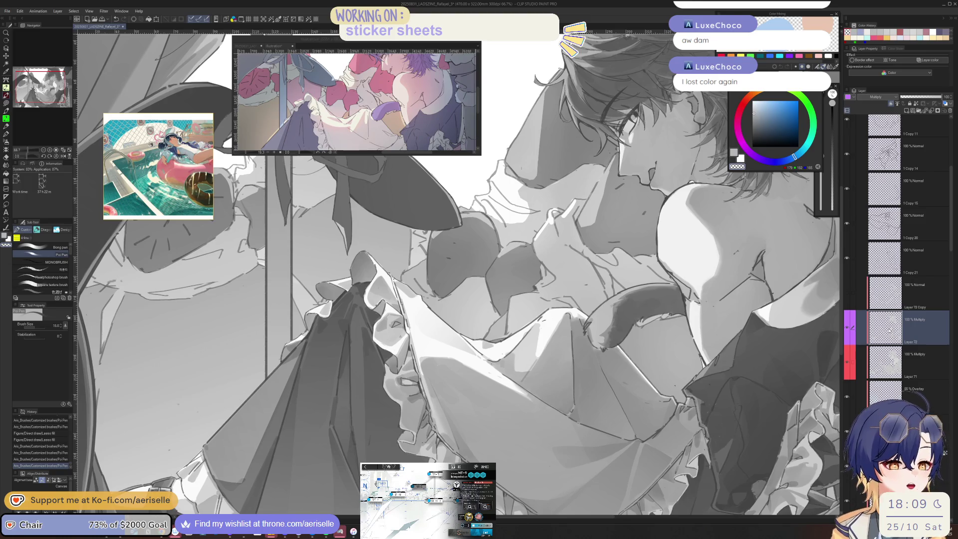
pyautogui.press('h')
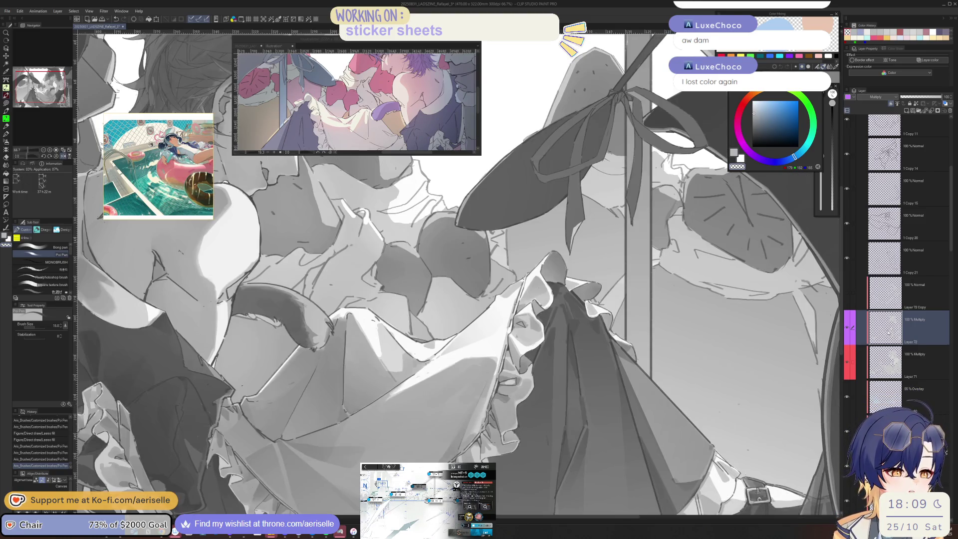
pyautogui.press('h')
pyautogui.scroll(1, 385, 319)
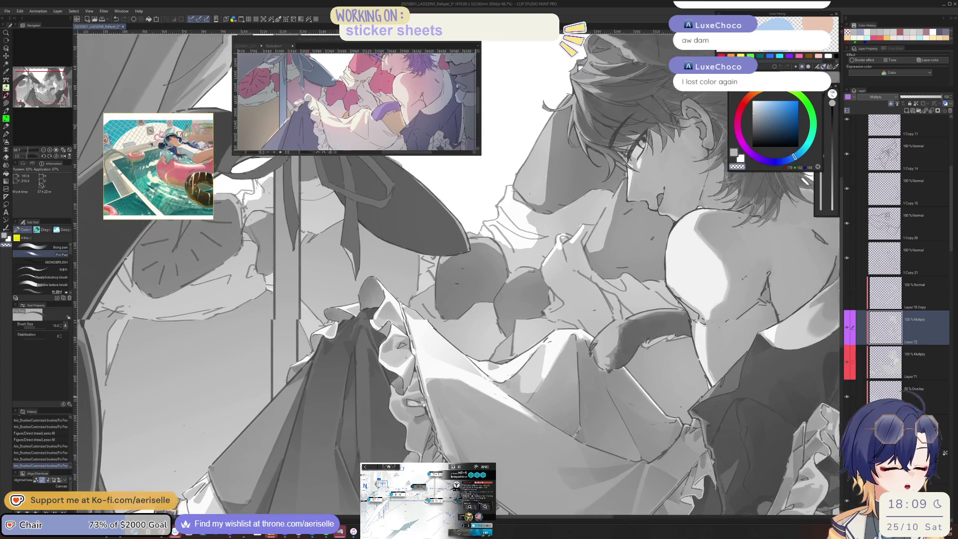
pyautogui.scroll(1, 385, 319)
pyautogui.scroll(1, 385, 319)
pyautogui.scroll(1, 385, 319)
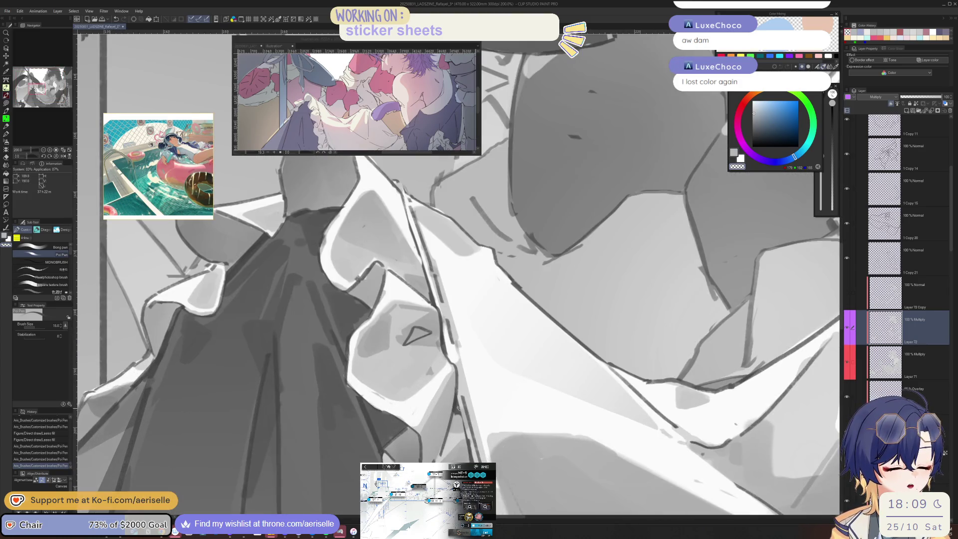
pyautogui.press('h')
pyautogui.press('h')
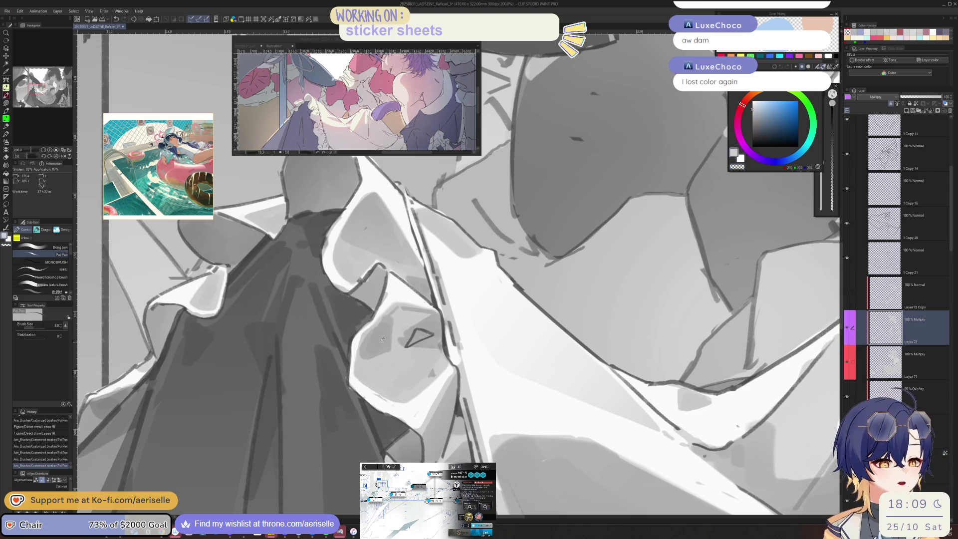
# Sample the apron's light grey and dab it onto the ruffles, mirroring the view to check.
pyautogui.keyDown('alt'); pyautogui.click(464, 395); pyautogui.keyUp('alt')
pyautogui.moveTo(464, 398); pyautogui.dragTo(464, 393)
pyautogui.hotkey('ctrl', 'z')
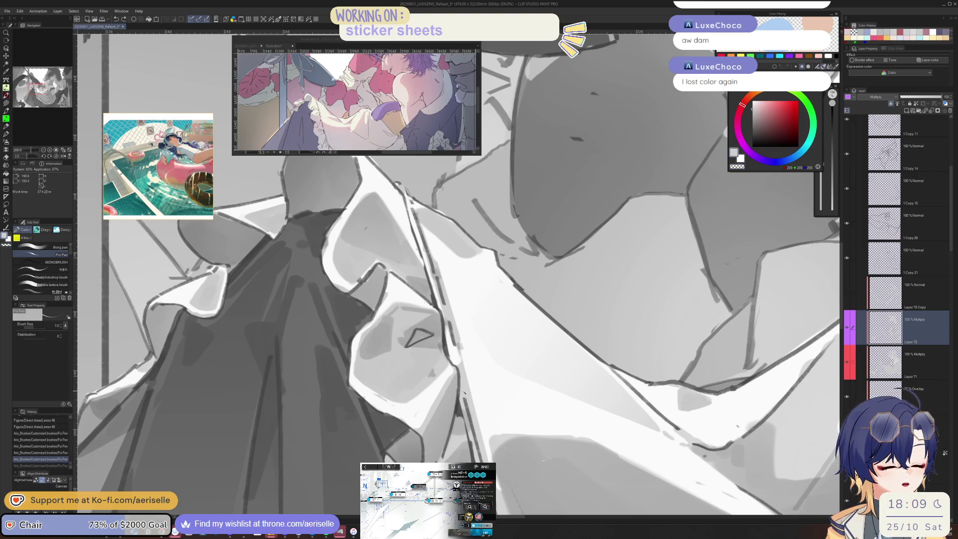
pyautogui.hotkey('ctrl', 'y')
pyautogui.press('h')
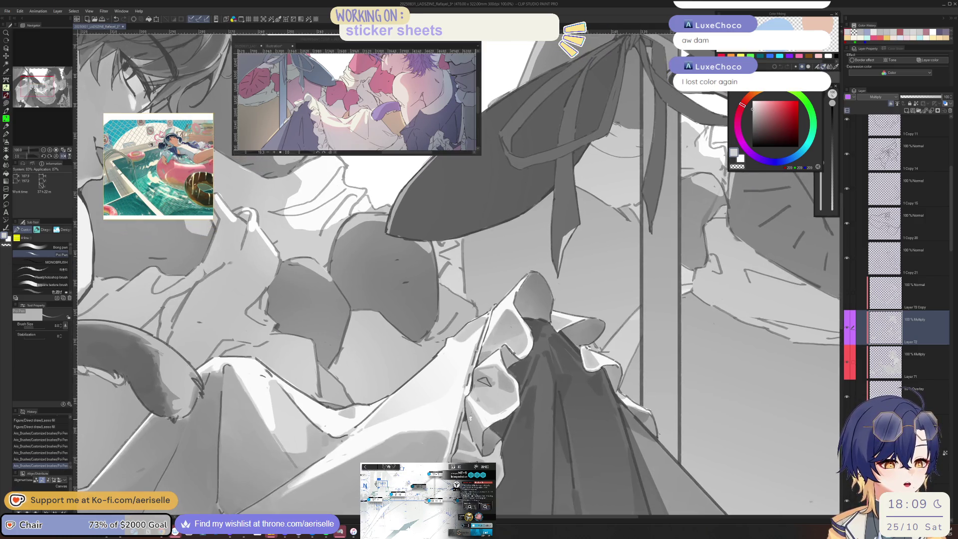
pyautogui.scroll(-1, 465, 391)
pyautogui.press(']')
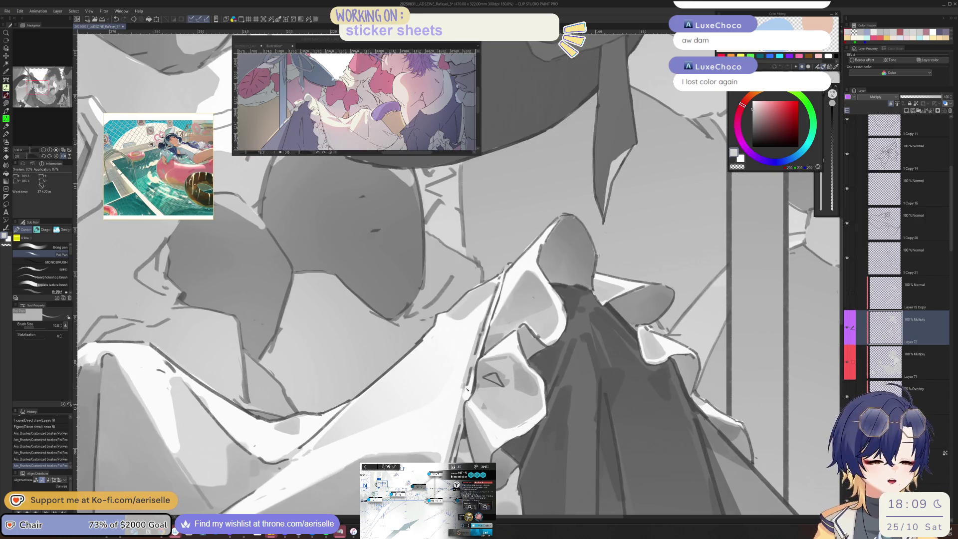
pyautogui.click(467, 392)
pyautogui.hotkey('ctrl', 'z')
# Zoom out and recentre on the figure, then select the canvas size Copy 2 layer.
pyautogui.scroll(-1, 467, 391)
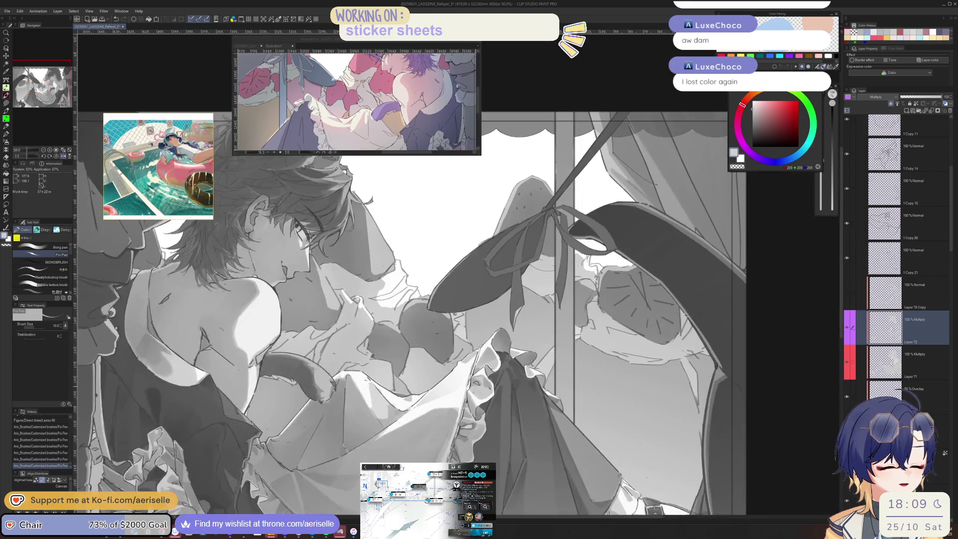
pyautogui.scroll(-1, 485, 422)
pyautogui.moveTo(485, 422); pyautogui.dragTo(478, 429)
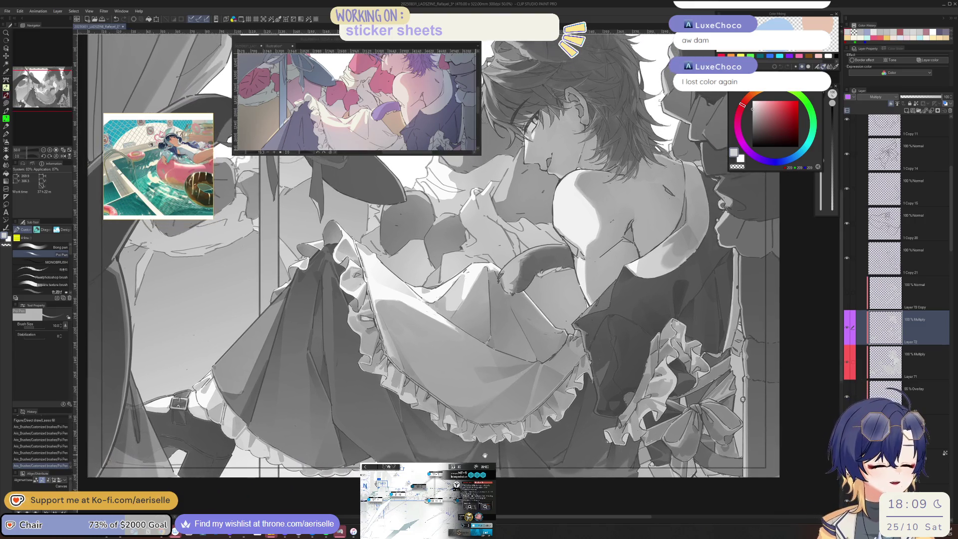
pyautogui.moveTo(477, 429); pyautogui.dragTo(463, 420)
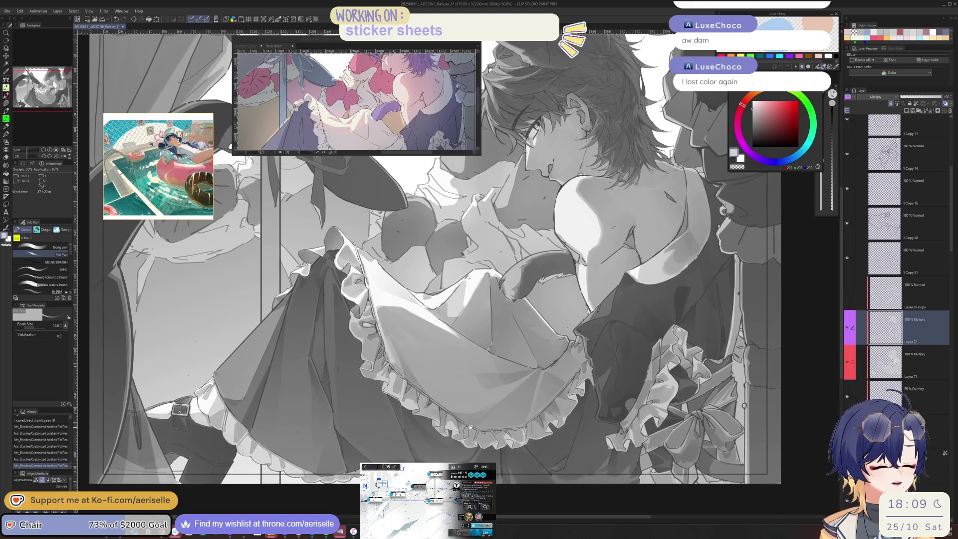
pyautogui.scroll(5, 908, 209)
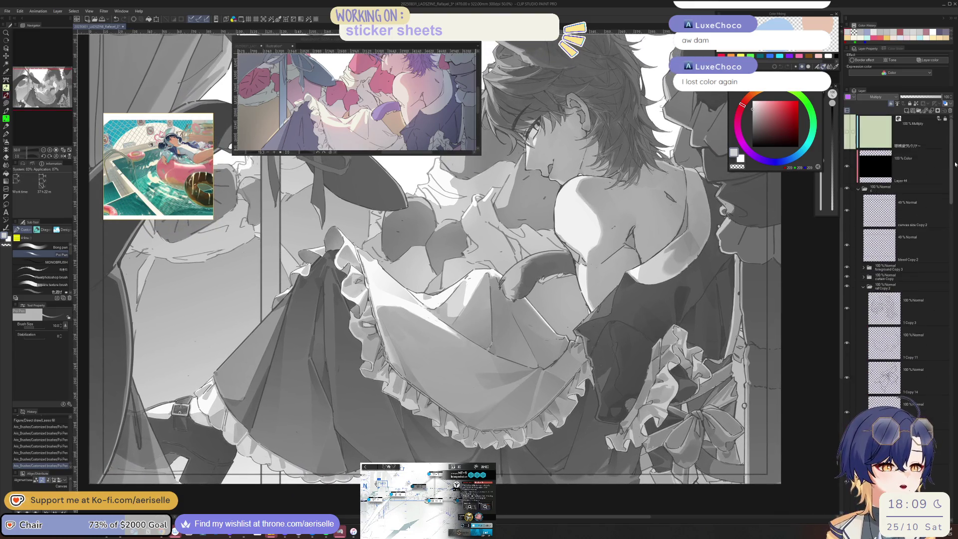
pyautogui.click(907, 209)
# Add a new layer above 1 Copy 3, hide the black Color layer, and pick vivid purple.
pyautogui.click(900, 309)
pyautogui.click(907, 111)
pyautogui.click(848, 165)
pyautogui.click(767, 161)
pyautogui.scroll(1, 424, 274)
pyautogui.moveTo(769, 88)
pyautogui.mouseDown()
pyautogui.moveTo(501, 319)
pyautogui.moveTo(522, 341)
pyautogui.mouseUp()
pyautogui.moveTo(500, 401); pyautogui.dragTo(490, 401)
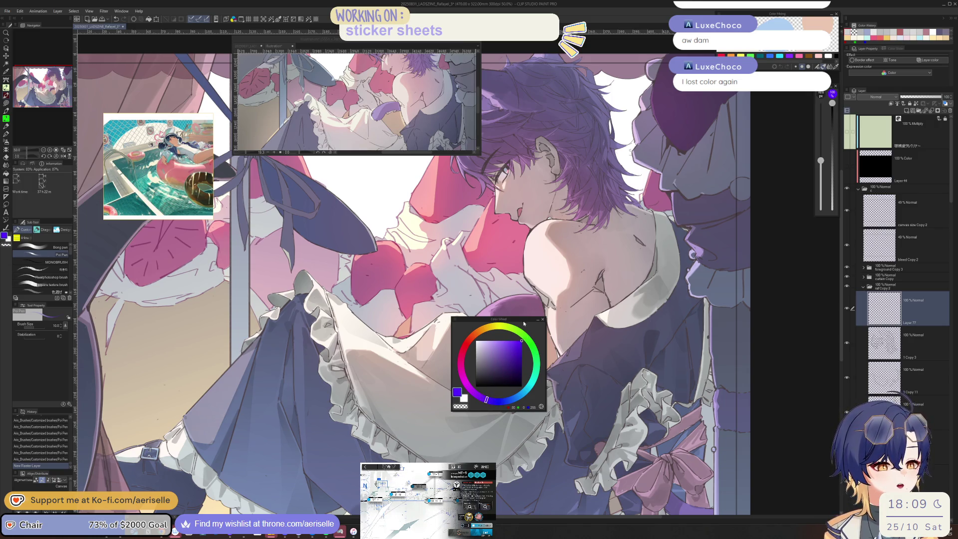
pyautogui.moveTo(523, 325); pyautogui.dragTo(756, 287)
# Draw a purple triangle outline over the apron fold.
pyautogui.scroll(3, 478, 383)
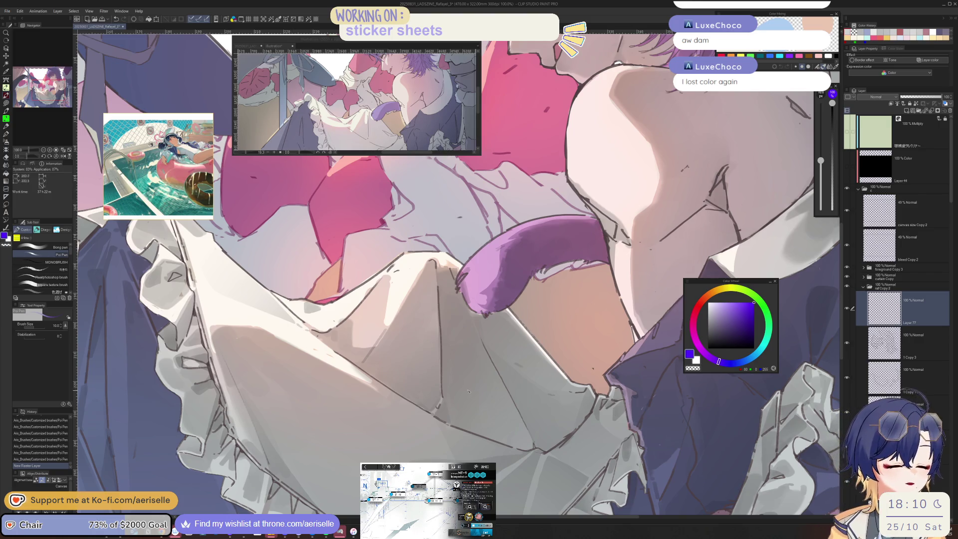
pyautogui.scroll(1, 479, 370)
pyautogui.moveTo(452, 402); pyautogui.dragTo(514, 366)
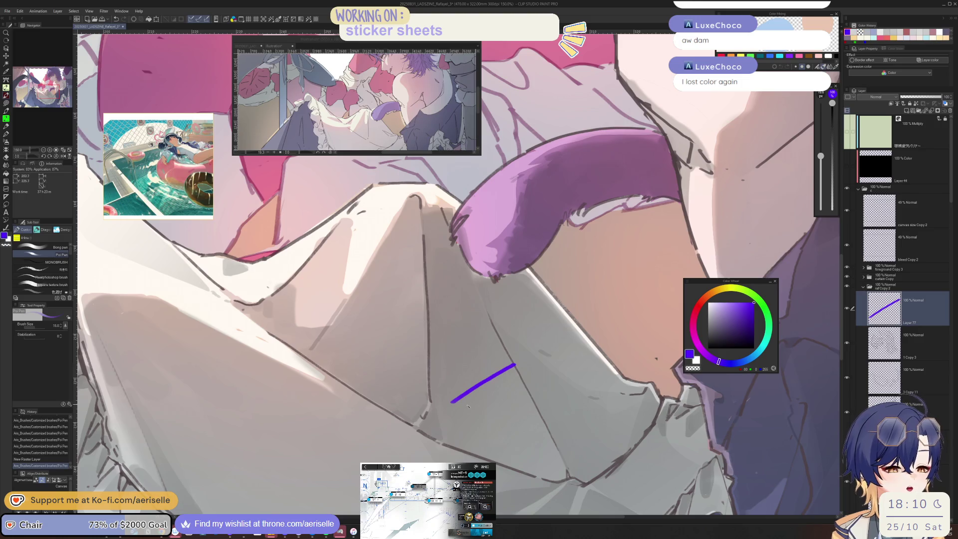
pyautogui.moveTo(455, 402); pyautogui.dragTo(508, 418)
pyautogui.hotkey('ctrl', 'z')
pyautogui.moveTo(514, 367)
pyautogui.mouseDown()
pyautogui.moveTo(452, 402)
pyautogui.moveTo(514, 425)
pyautogui.moveTo(514, 367)
pyautogui.mouseUp()
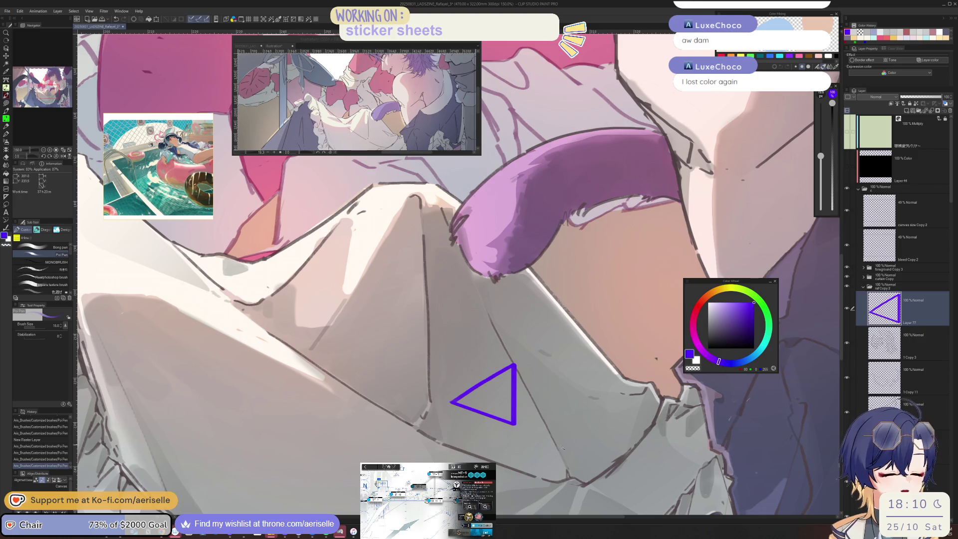
pyautogui.moveTo(536, 425); pyautogui.dragTo(517, 386)
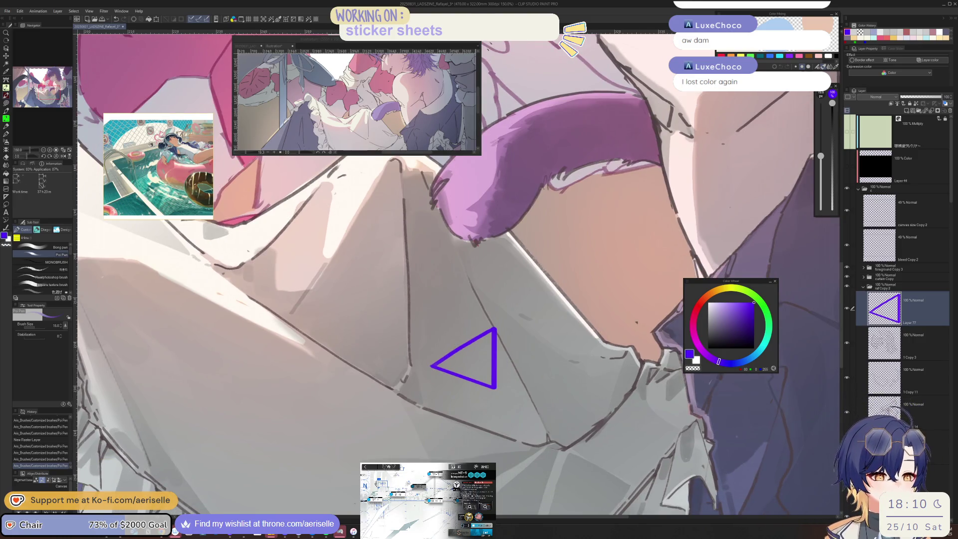
pyautogui.click(234, 20)
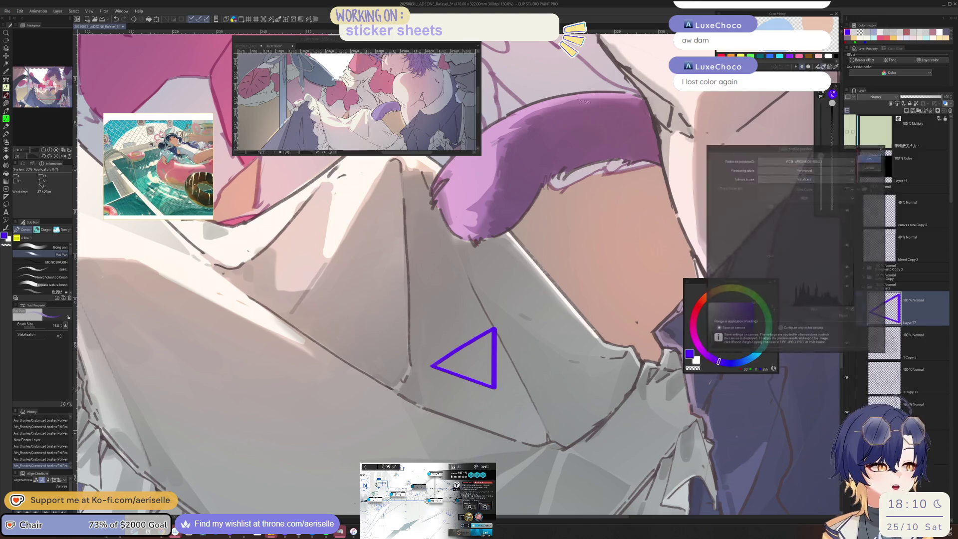
# Preview the colours under U.S. Web Coated (SWOP) v2, then sRGB IEC61966-2.1, and close the preview.
pyautogui.click(644, 242)
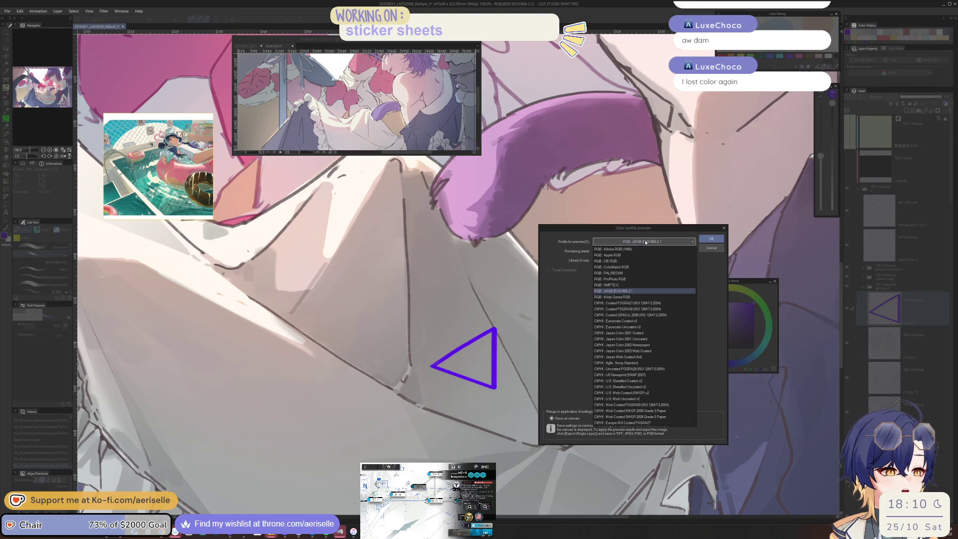
pyautogui.click(649, 394)
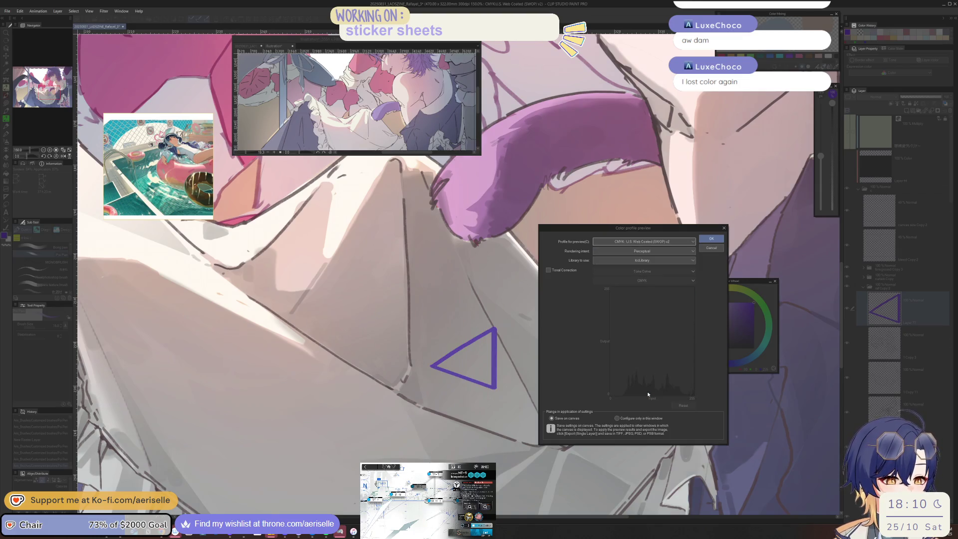
pyautogui.scroll(2, 507, 382)
pyautogui.scroll(1, 507, 382)
pyautogui.scroll(1, 507, 382)
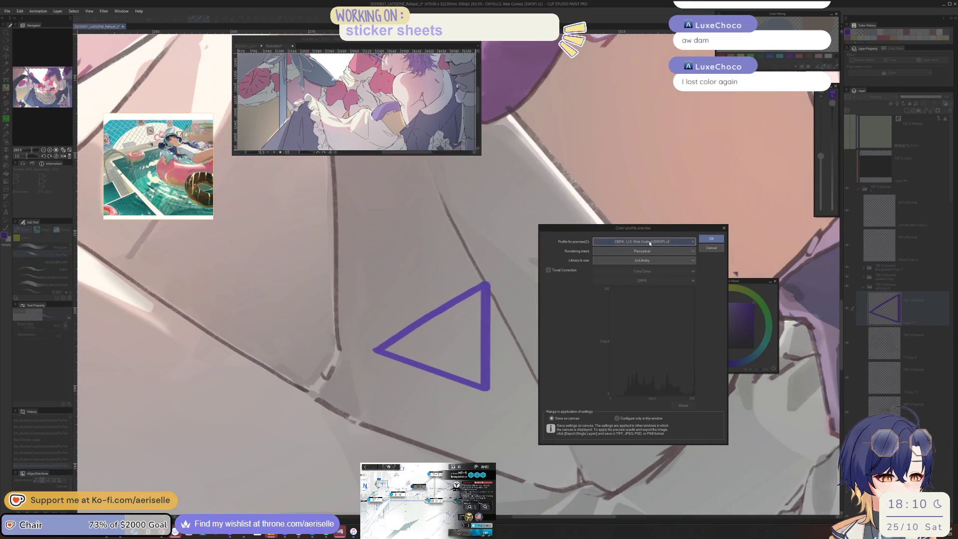
pyautogui.click(654, 241)
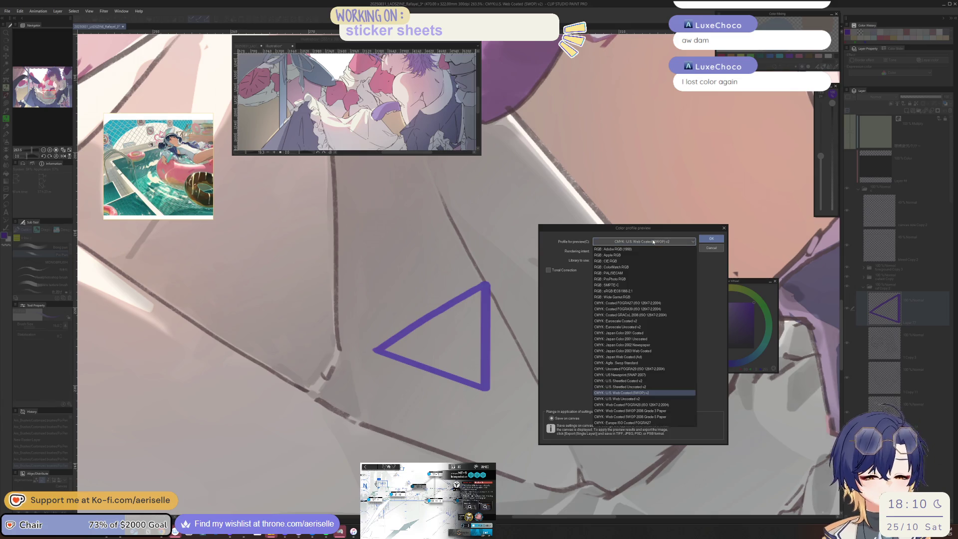
pyautogui.click(634, 292)
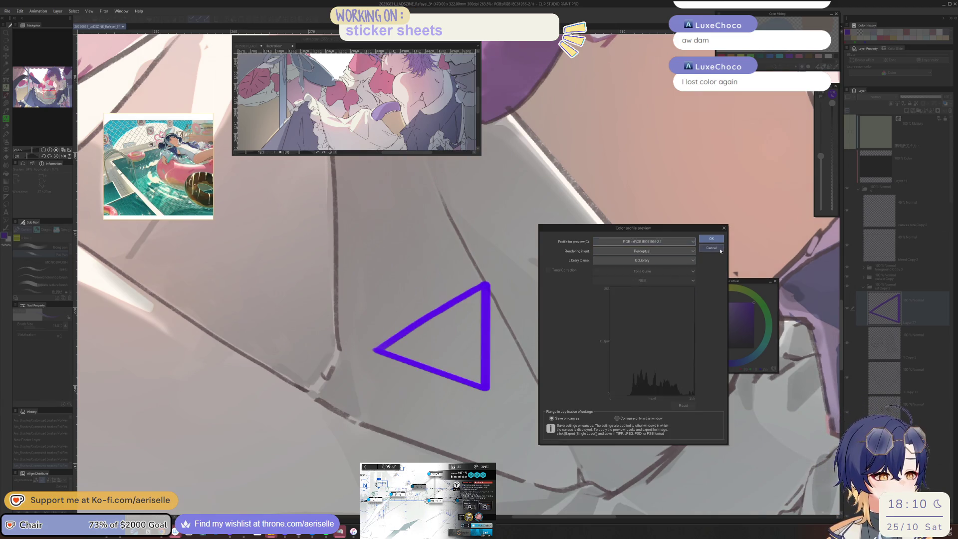
pyautogui.click(721, 251)
# Toggle the greyscale Color layer off and on, then delete Layer 77 holding the purple triangle.
pyautogui.click(847, 168)
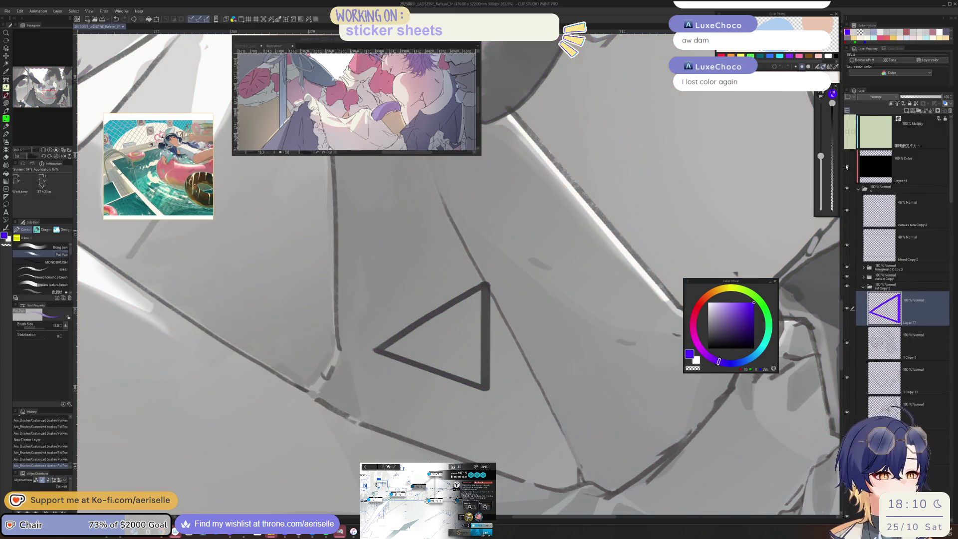
pyautogui.click(847, 168)
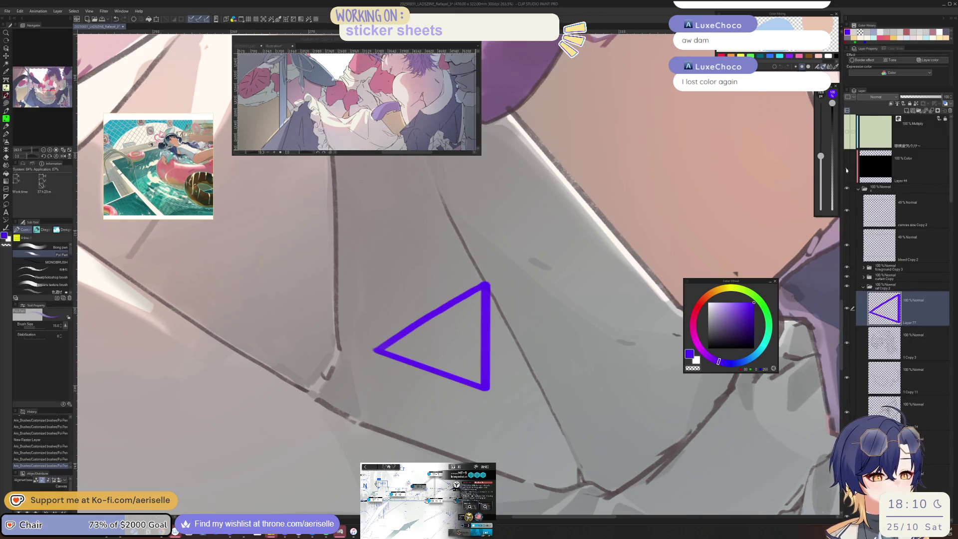
pyautogui.click(950, 110)
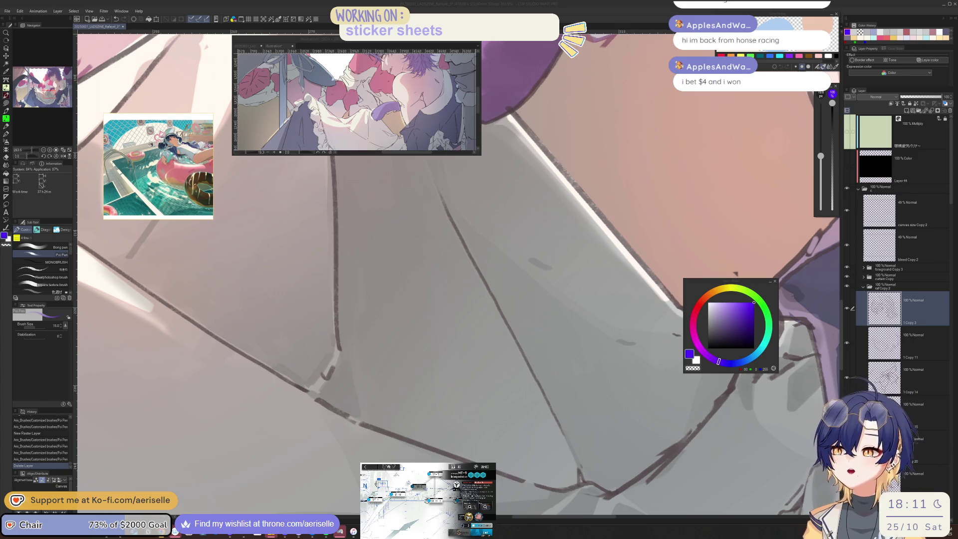
# Select Layer 75 (multiply shading) and switch on the black Color layer for greyscale.
pyautogui.click(555, 369)
pyautogui.scroll(-3, 556, 370)
pyautogui.scroll(-2, 539, 389)
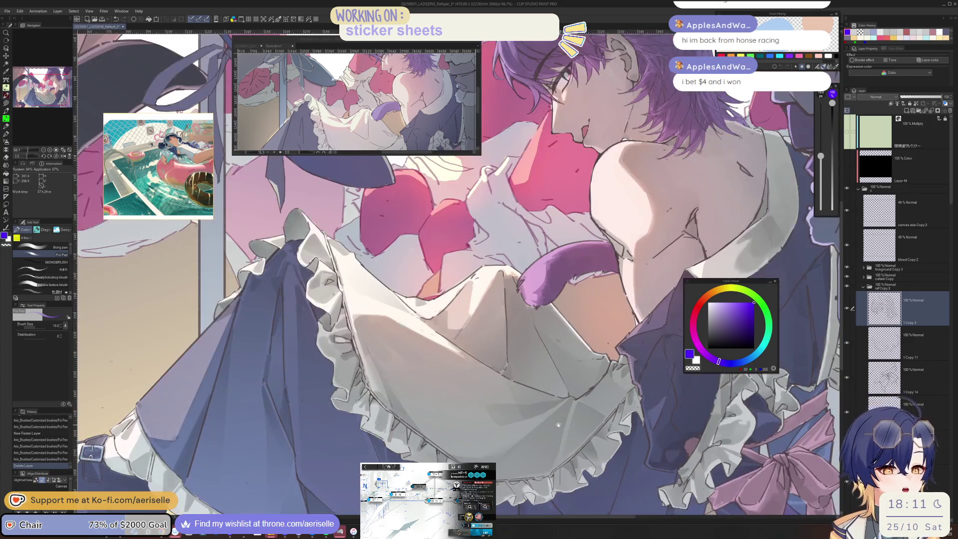
pyautogui.scroll(-2, 496, 437)
pyautogui.moveTo(496, 437); pyautogui.dragTo(574, 447)
pyautogui.keyDown('ctrl'); pyautogui.click(574, 444); pyautogui.keyUp('ctrl')
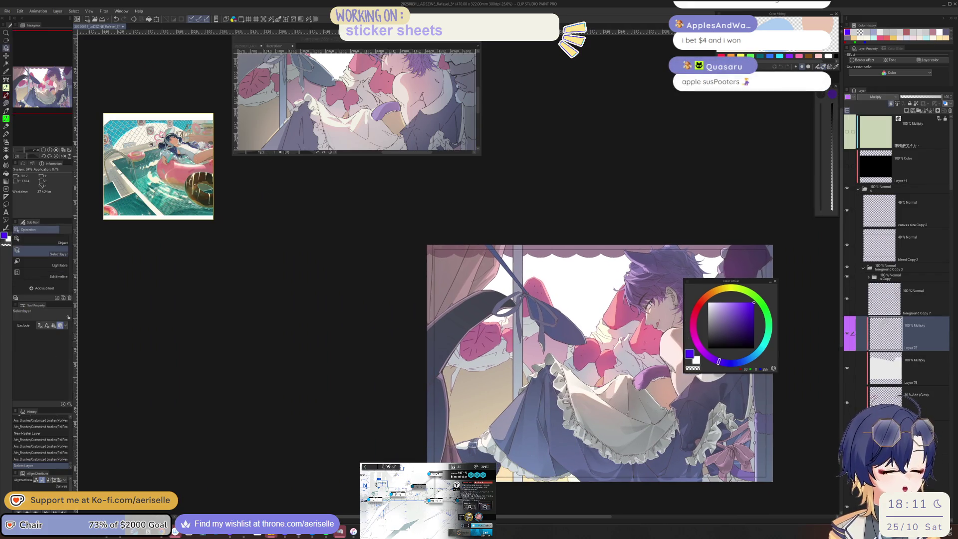
pyautogui.click(848, 166)
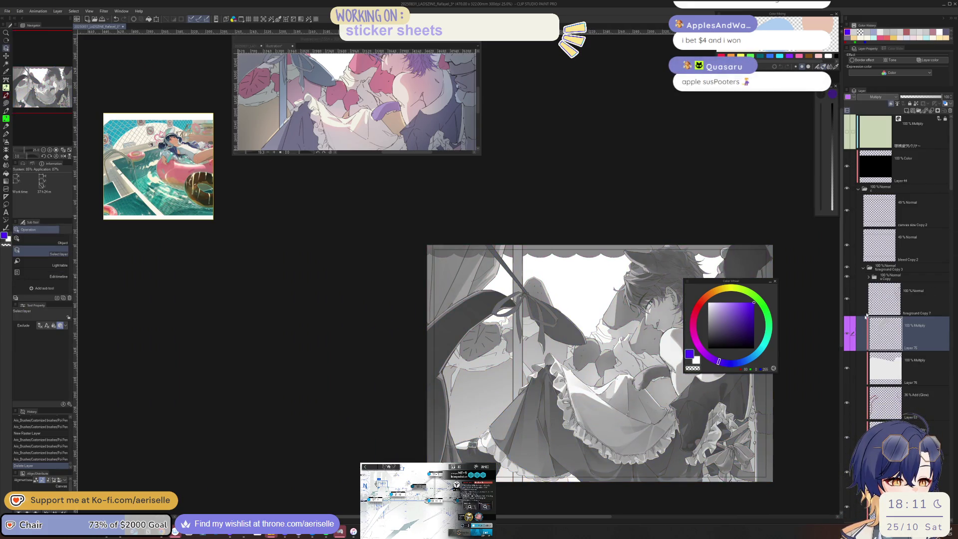
# Zoom in and erase a patch of the multiply shading with the Hard eraser.
pyautogui.scroll(2, 592, 350)
pyautogui.moveTo(749, 385); pyautogui.dragTo(541, 381)
pyautogui.scroll(-1, 541, 381)
pyautogui.press('e')
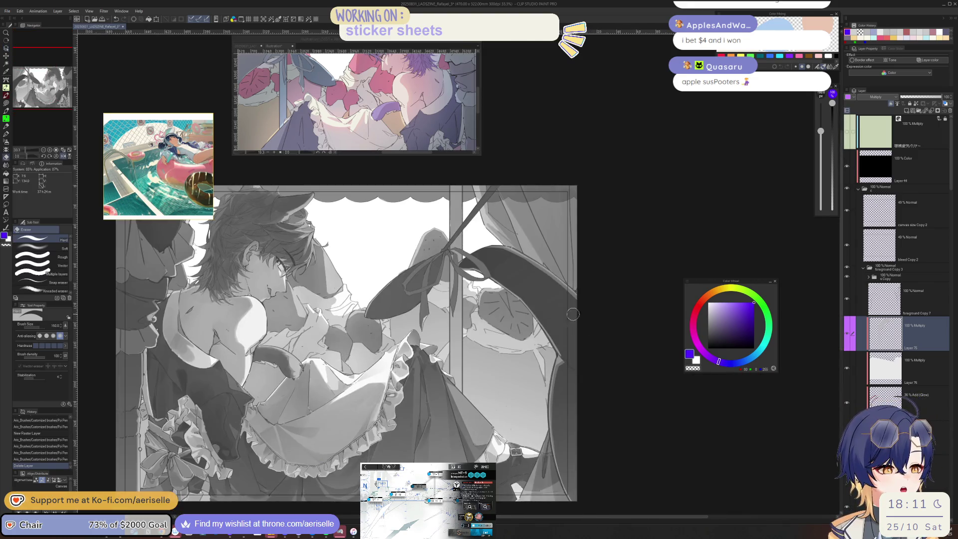
pyautogui.moveTo(504, 417)
pyautogui.mouseDown()
pyautogui.moveTo(655, 415)
pyautogui.moveTo(549, 350)
pyautogui.mouseUp()
# Lasso an area of the shading and lay a light grey gradient across it.
pyautogui.press('m')
pyautogui.moveTo(428, 272)
pyautogui.mouseDown()
pyautogui.moveTo(389, 462)
pyautogui.moveTo(683, 332)
pyautogui.mouseUp()
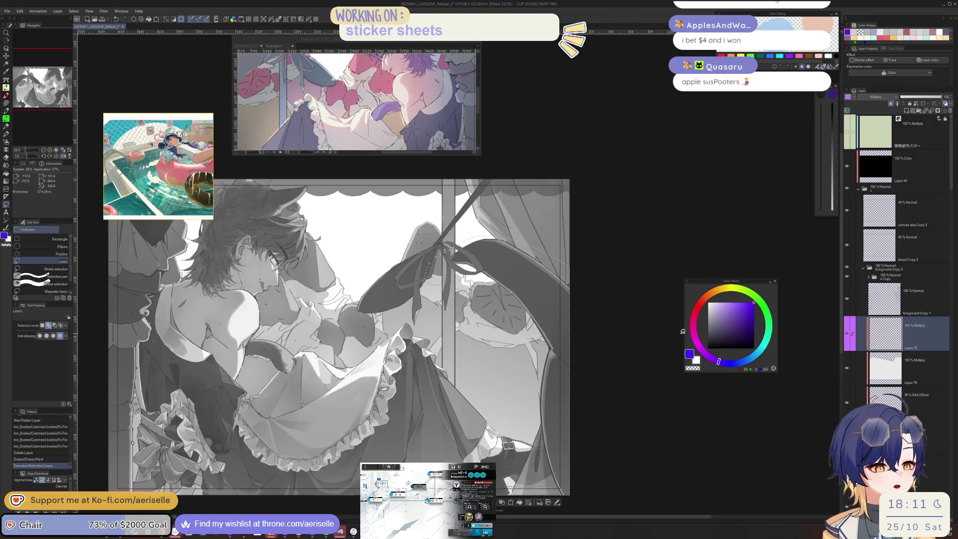
pyautogui.press('g')
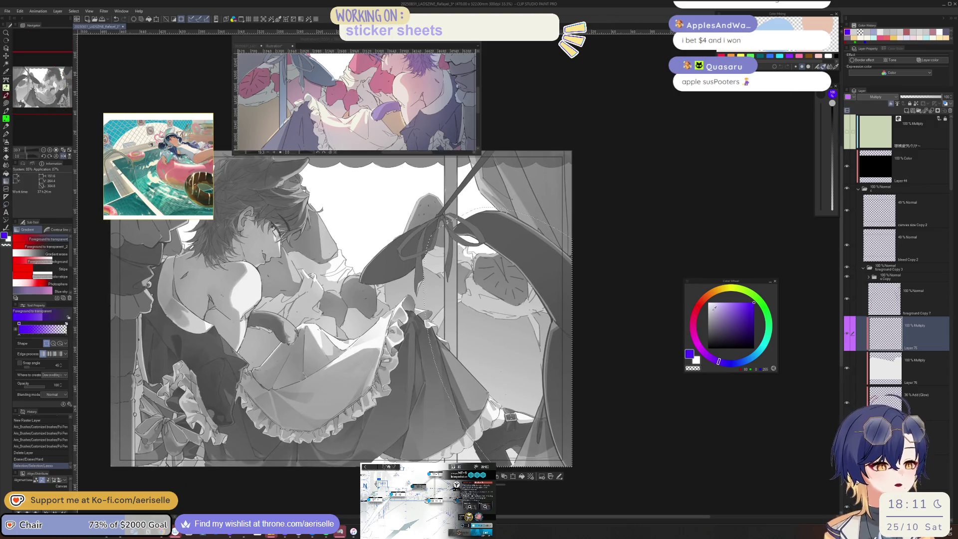
pyautogui.keyDown('alt'); pyautogui.click(463, 183); pyautogui.keyUp('alt')
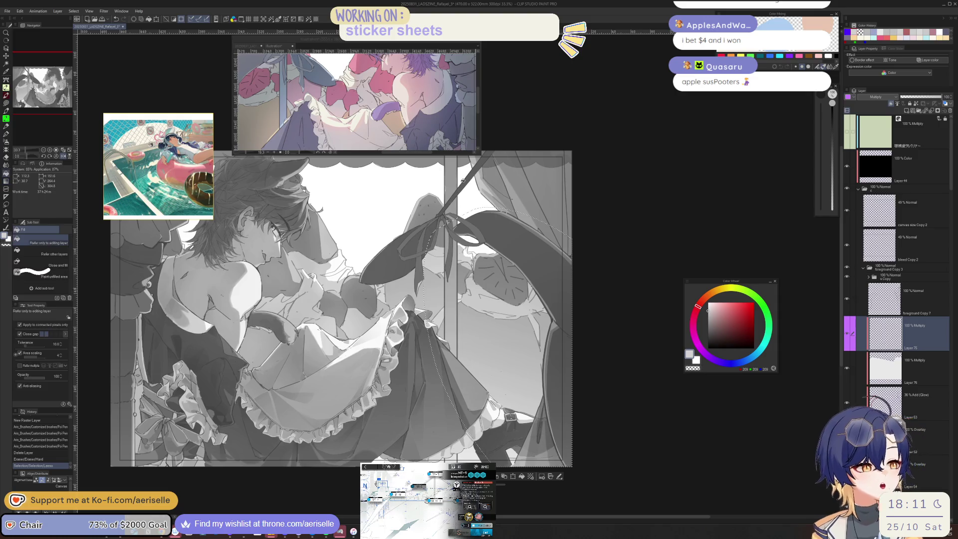
pyautogui.moveTo(463, 182)
pyautogui.mouseDown()
pyautogui.moveTo(559, 314)
pyautogui.moveTo(631, 439)
pyautogui.mouseUp()
# Flip the view horizontally, zoom out, and show the greyscale illustration in the small sub-view window.
pyautogui.press('h')
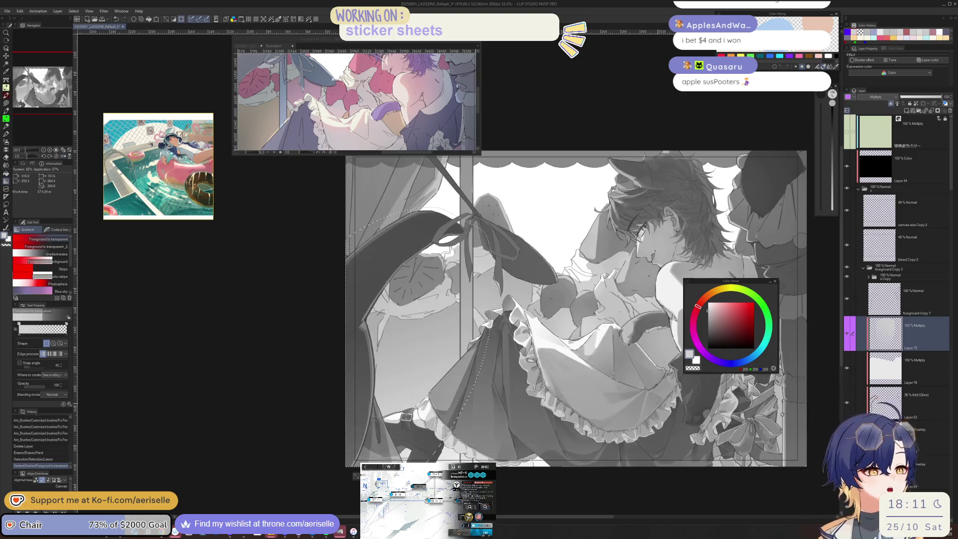
pyautogui.hotkey('ctrl', '-')
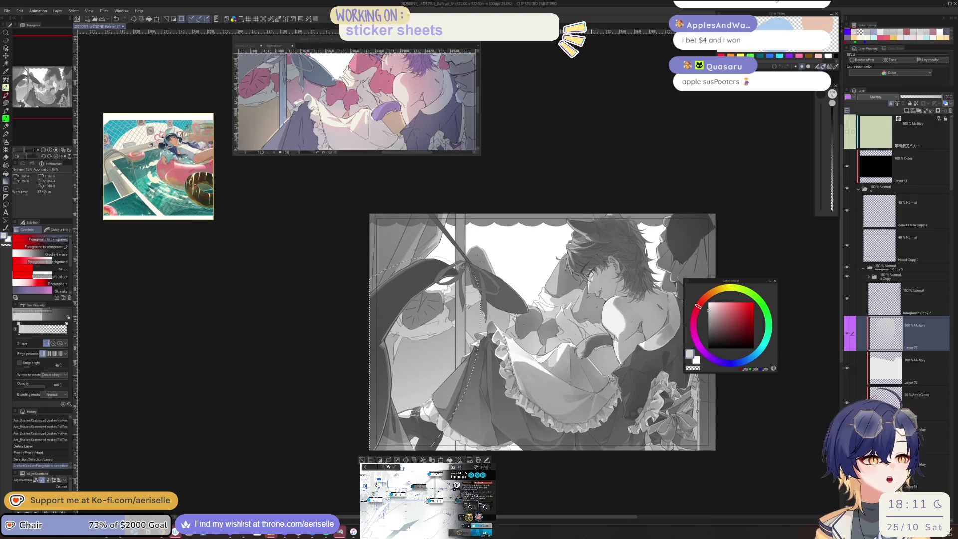
pyautogui.click(248, 46)
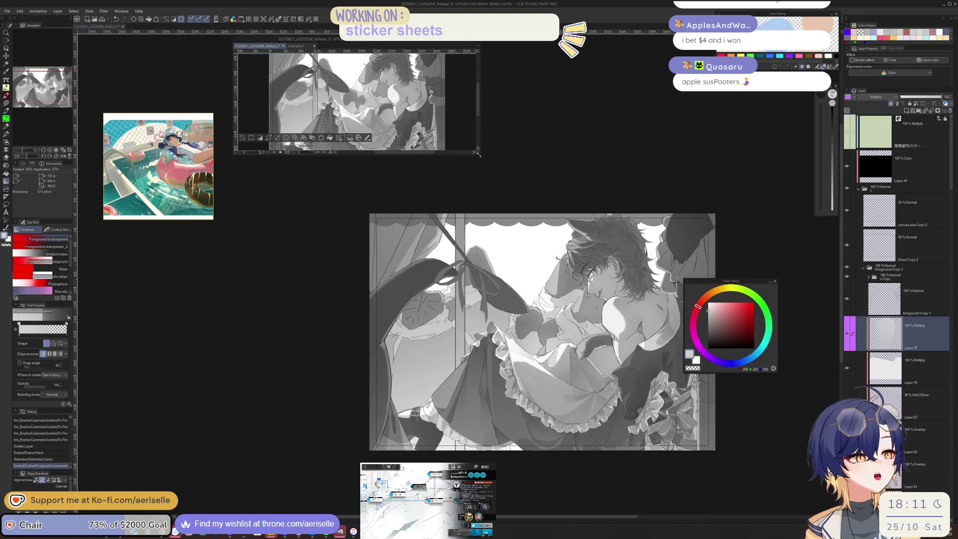
# Enlarge the sub-view window, then review the sRGB, Perceptual and IccLibrary preview settings and cancel.
pyautogui.moveTo(481, 155); pyautogui.dragTo(451, 205)
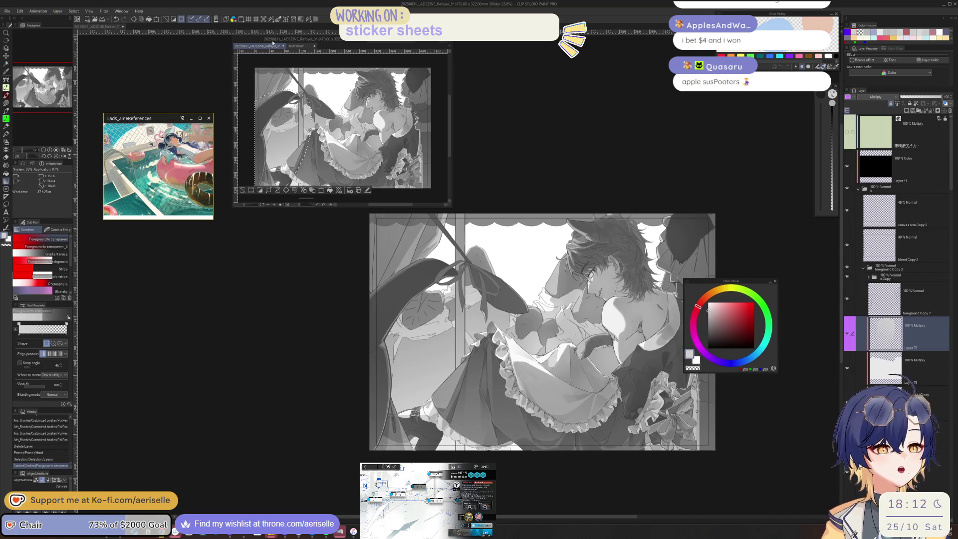
pyautogui.hotkey('ctrl', 'shift', 'p')
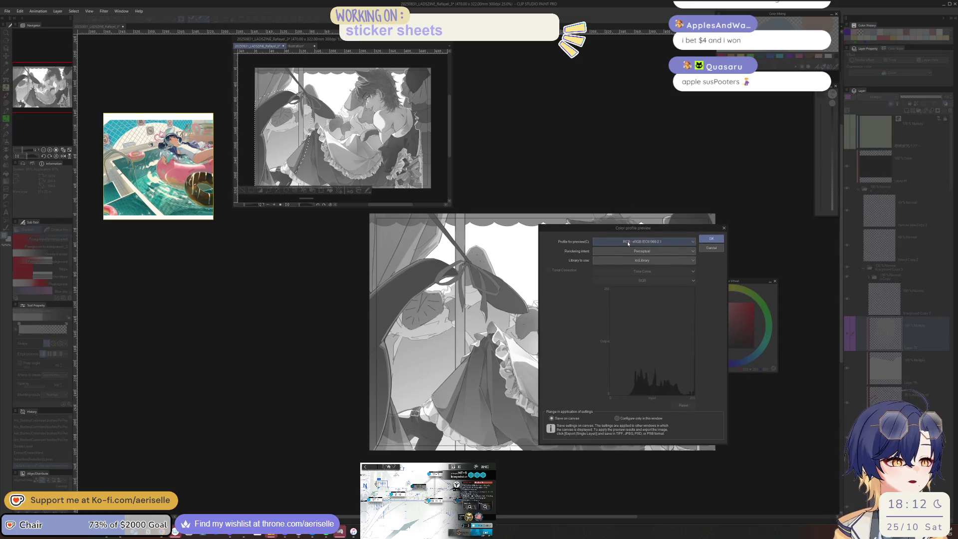
pyautogui.click(628, 241)
pyautogui.click(555, 318)
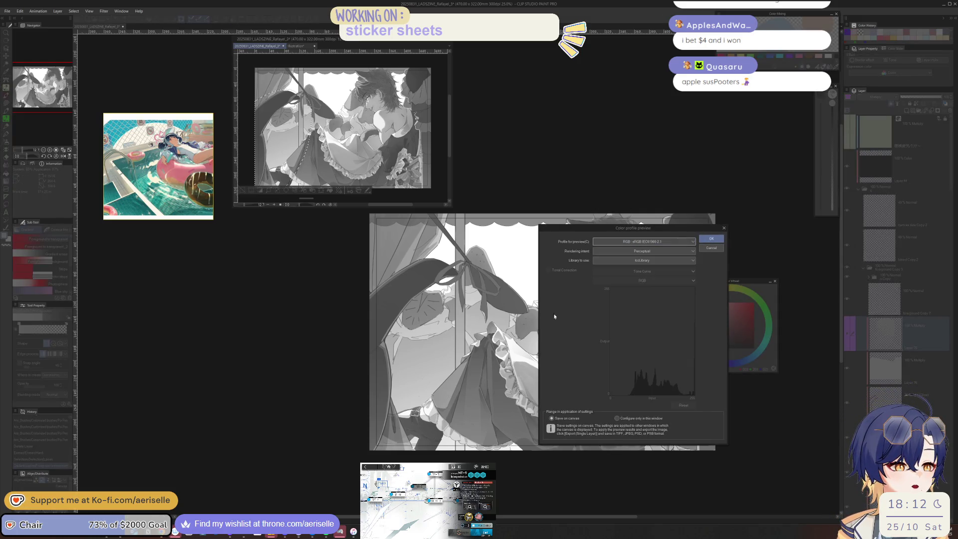
pyautogui.click(628, 252)
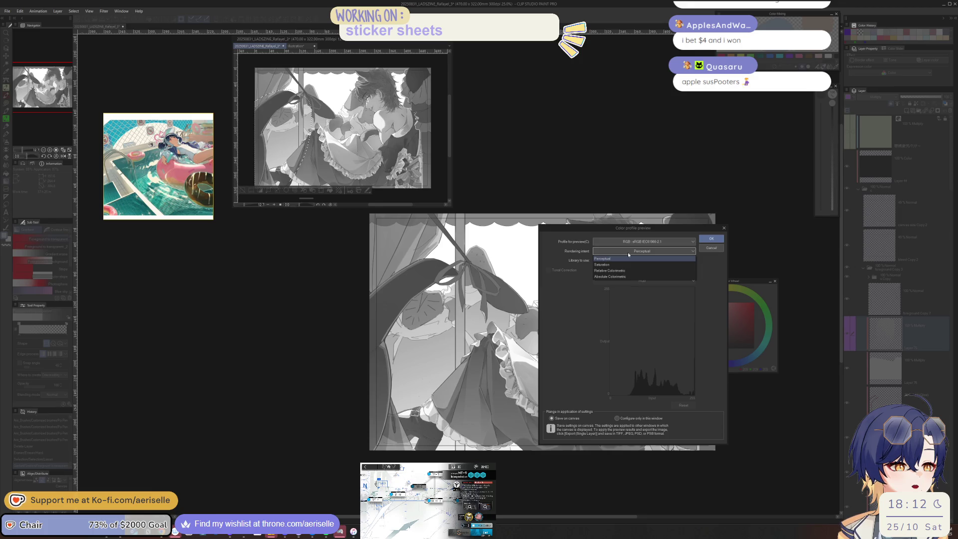
pyautogui.click(628, 258)
pyautogui.click(638, 261)
pyautogui.click(637, 261)
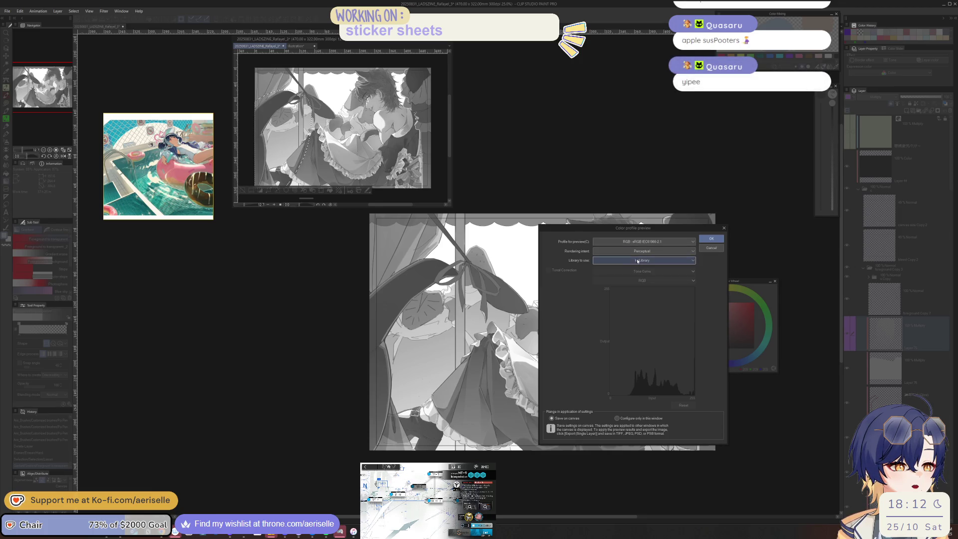
pyautogui.click(711, 249)
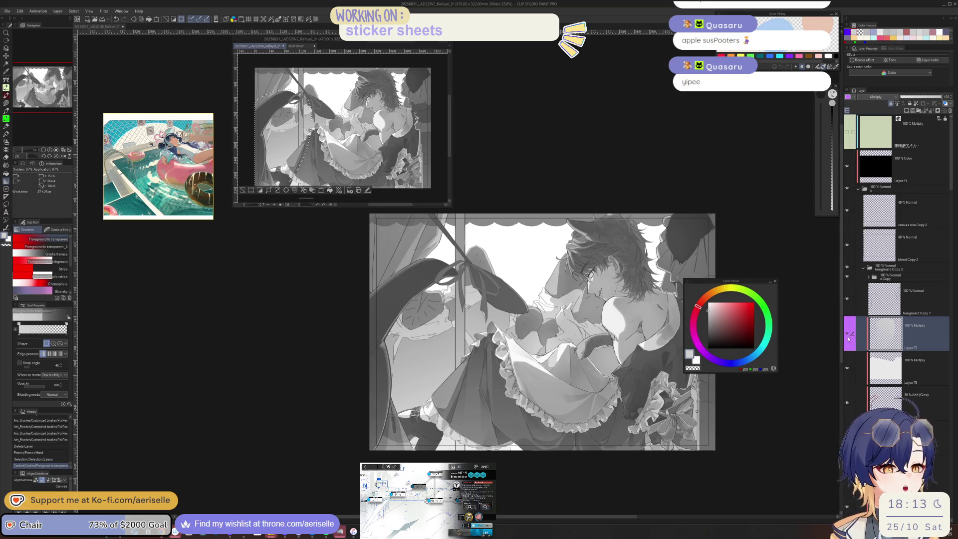
pyautogui.click(787, 392)
# Pan the canvas, hide and re-show Layer 75 to compare, and drag the reference window lower left.
pyautogui.moveTo(543, 332); pyautogui.dragTo(494, 342)
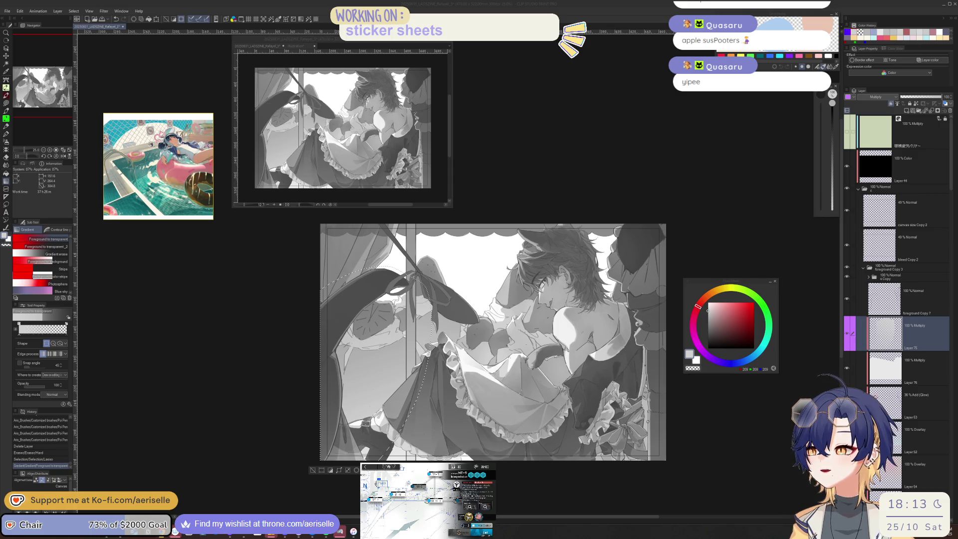
pyautogui.click(403, 483)
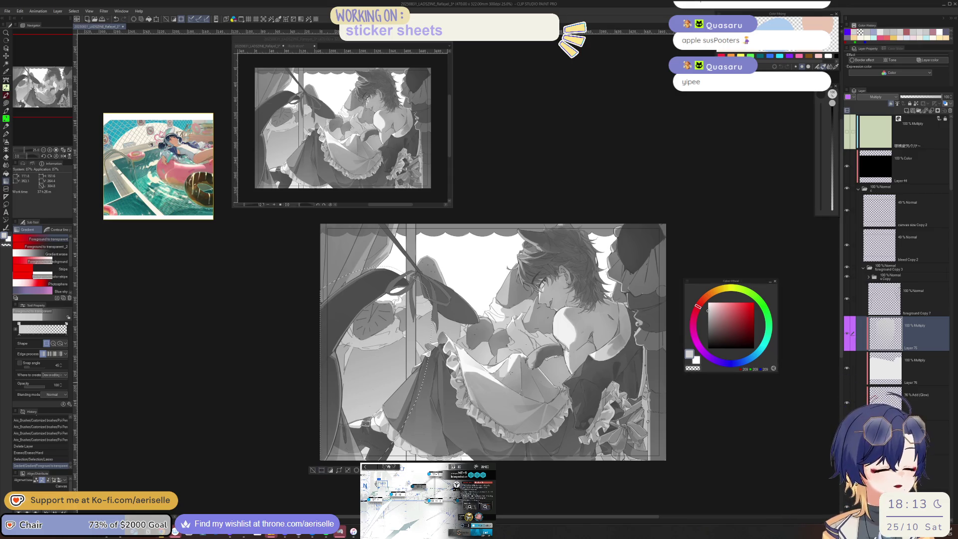
pyautogui.click(847, 340)
pyautogui.click(849, 338)
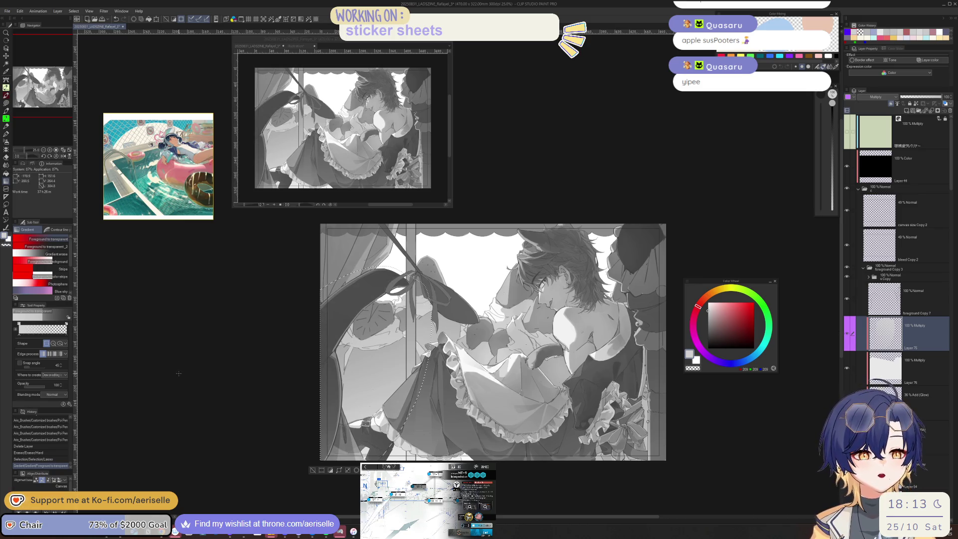
pyautogui.moveTo(213, 218)
pyautogui.mouseDown()
pyautogui.moveTo(193, 310)
pyautogui.moveTo(304, 489)
pyautogui.mouseUp()
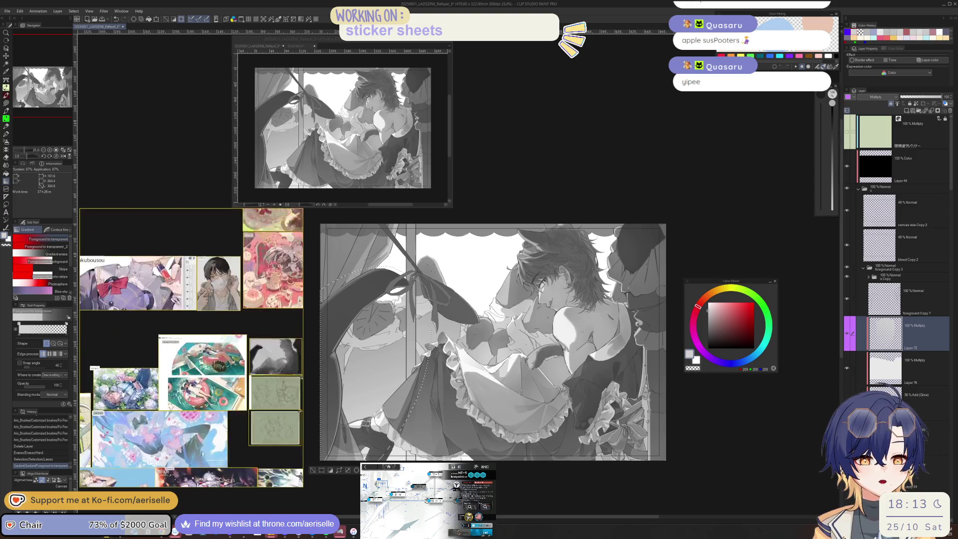
# Scroll the reference board to the orange-haired girl references and set Luminosity to -16 with Ctrl+U.
pyautogui.scroll(-3, 99, 415)
pyautogui.scroll(3, 223, 321)
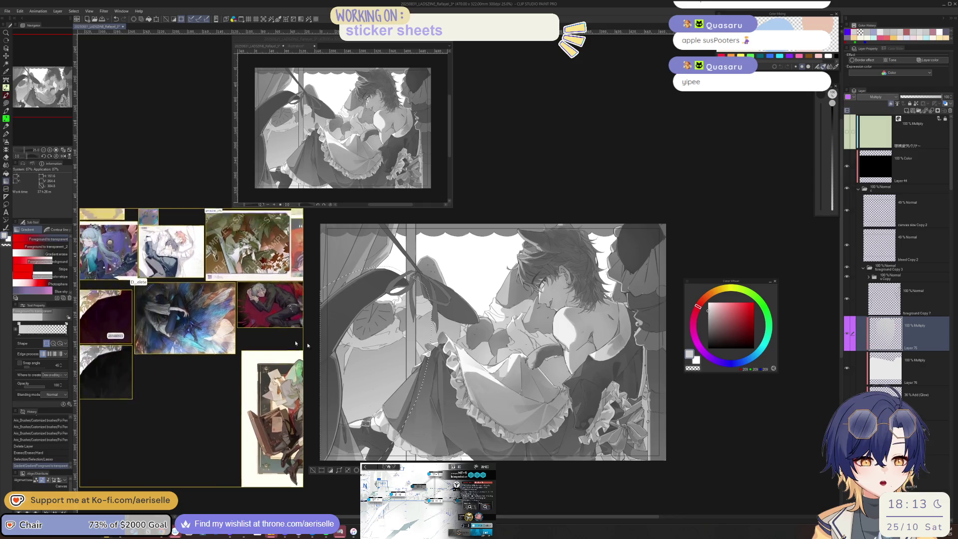
pyautogui.scroll(2, 222, 320)
pyautogui.scroll(2, 227, 339)
pyautogui.scroll(1, 232, 360)
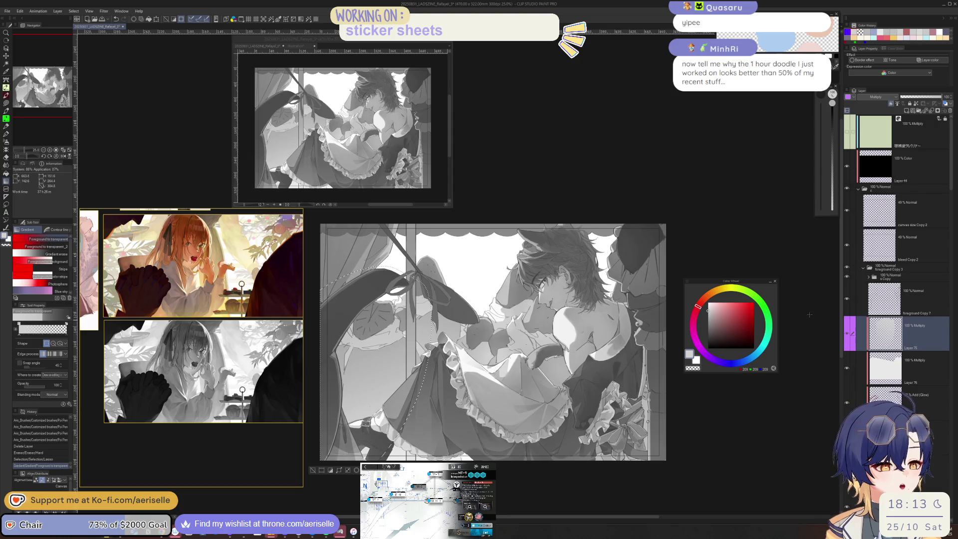
pyautogui.hotkey('ctrl', 'u')
pyautogui.moveTo(627, 404); pyautogui.dragTo(614, 404)
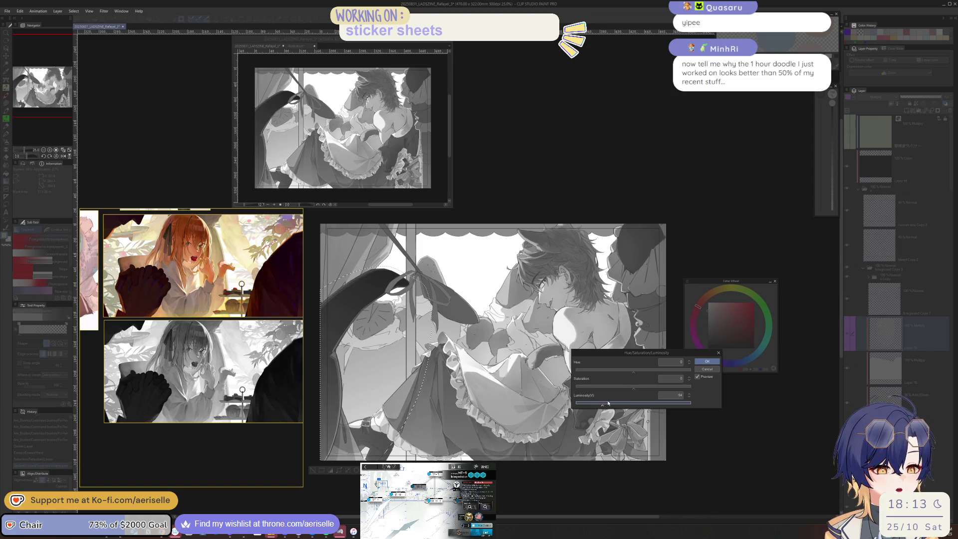
# Apply then undo the luminosity change, shift the canvas view, and clear the selection.
pyautogui.click(705, 361)
pyautogui.hotkey('ctrl', 'z')
pyautogui.moveTo(612, 378); pyautogui.dragTo(606, 379)
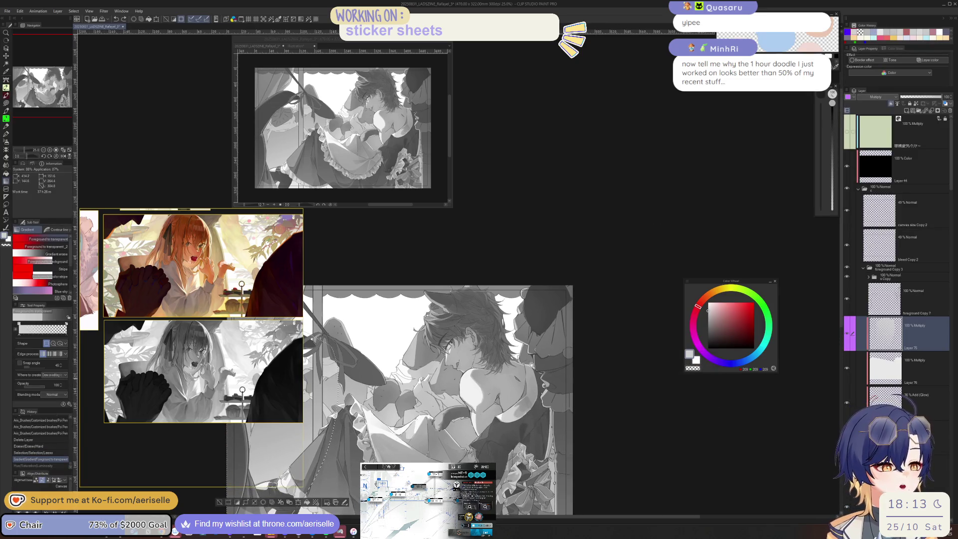
pyautogui.moveTo(312, 470)
pyautogui.mouseDown()
pyautogui.moveTo(430, 416)
pyautogui.moveTo(272, 475)
pyautogui.mouseUp()
pyautogui.click(428, 416)
# Lasso a new area of the shading, fill it with a grey gradient, and deselect.
pyautogui.press('m')
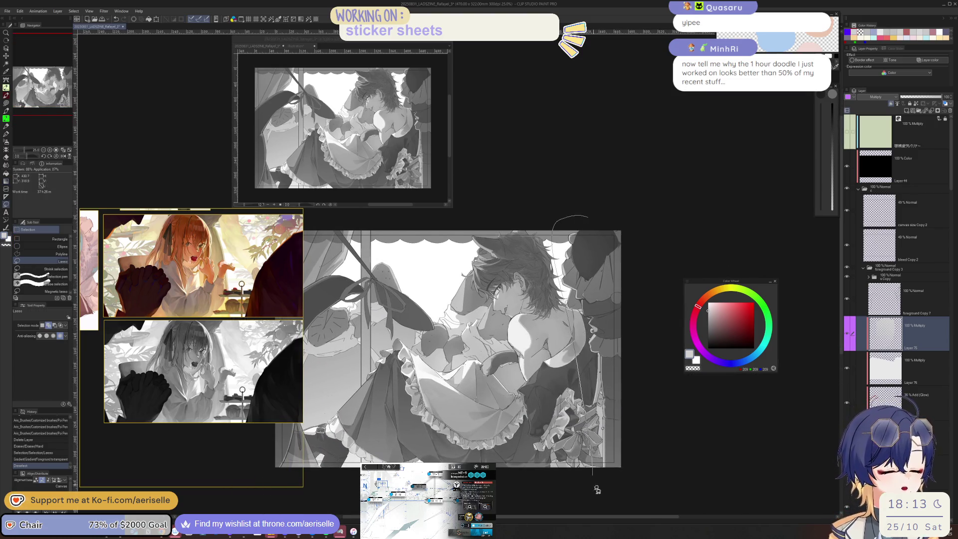
pyautogui.moveTo(597, 488); pyautogui.dragTo(654, 195)
pyautogui.press('g')
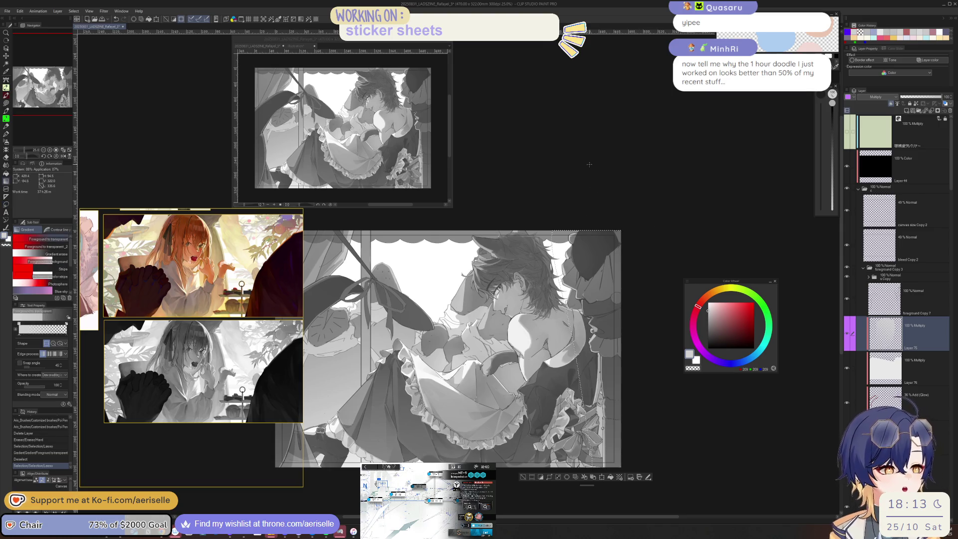
pyautogui.moveTo(564, 166)
pyautogui.mouseDown()
pyautogui.moveTo(662, 491)
pyautogui.moveTo(659, 476)
pyautogui.mouseUp()
pyautogui.moveTo(564, 190); pyautogui.dragTo(685, 512)
pyautogui.click(523, 477)
# Hide and re-show Layer 75 to compare the shading, then save the file with Ctrl+S.
pyautogui.scroll(-5, 557, 443)
pyautogui.moveTo(557, 443); pyautogui.dragTo(541, 419)
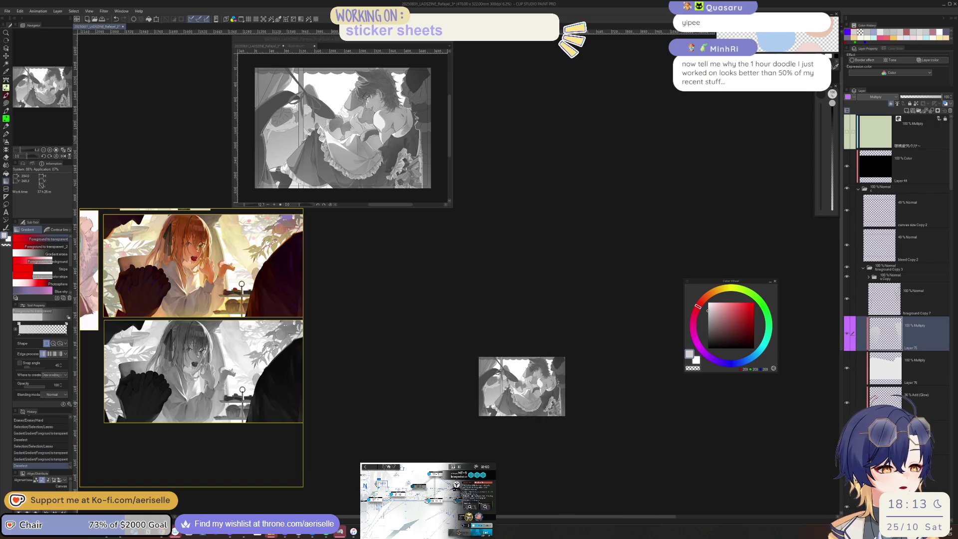
pyautogui.scroll(5, 524, 406)
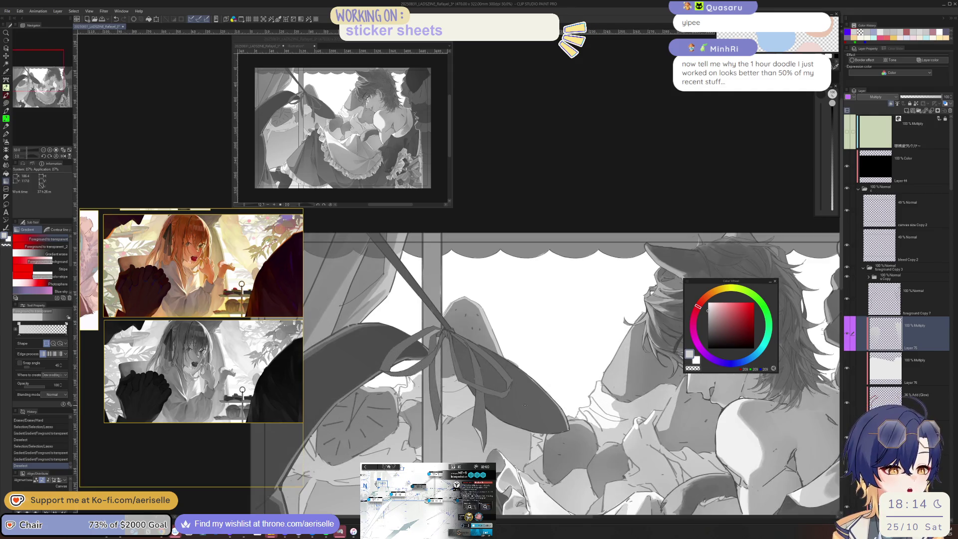
pyautogui.click(894, 279)
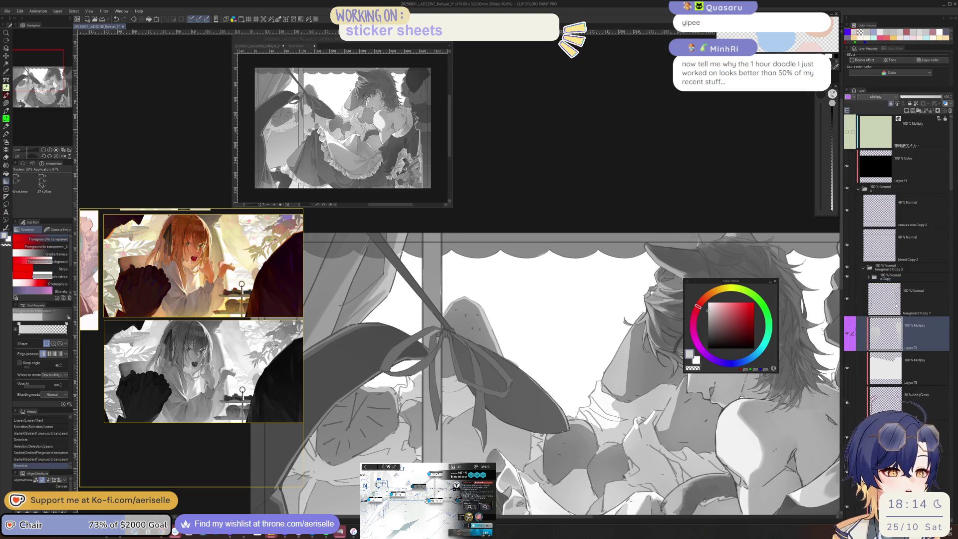
pyautogui.click(884, 332)
pyautogui.hotkey('ctrl', '-')
pyautogui.hotkey('ctrl', '-')
pyautogui.click(848, 336)
pyautogui.click(849, 336)
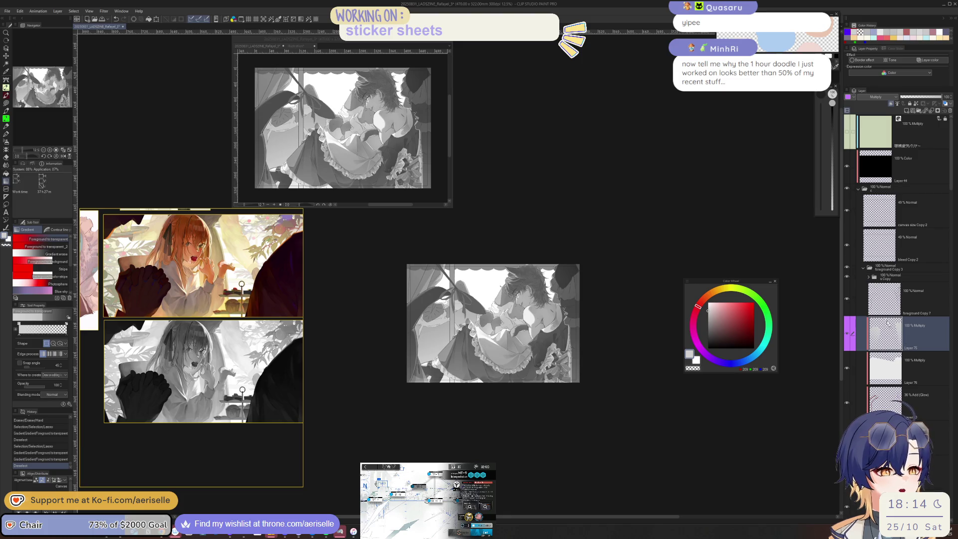
pyautogui.click(869, 279)
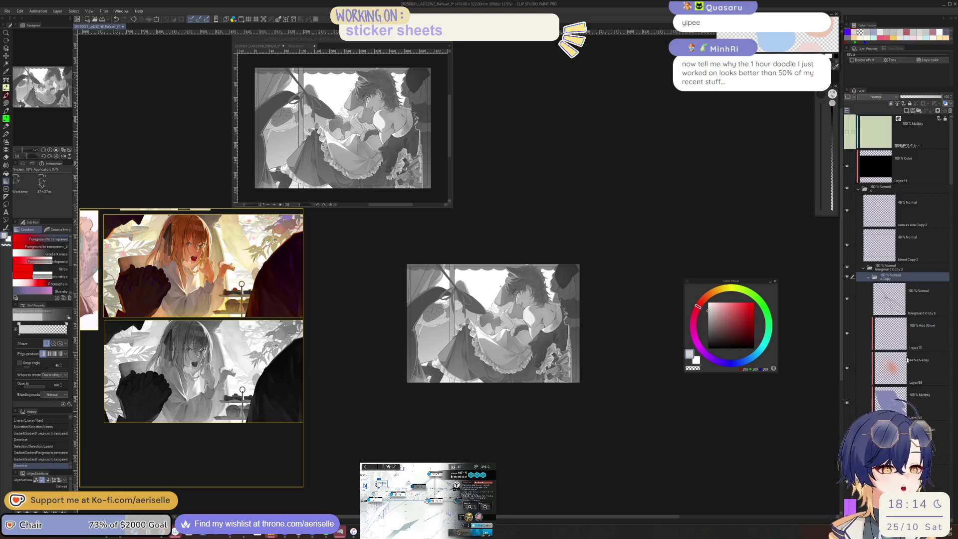
pyautogui.hotkey('ctrl', 's')
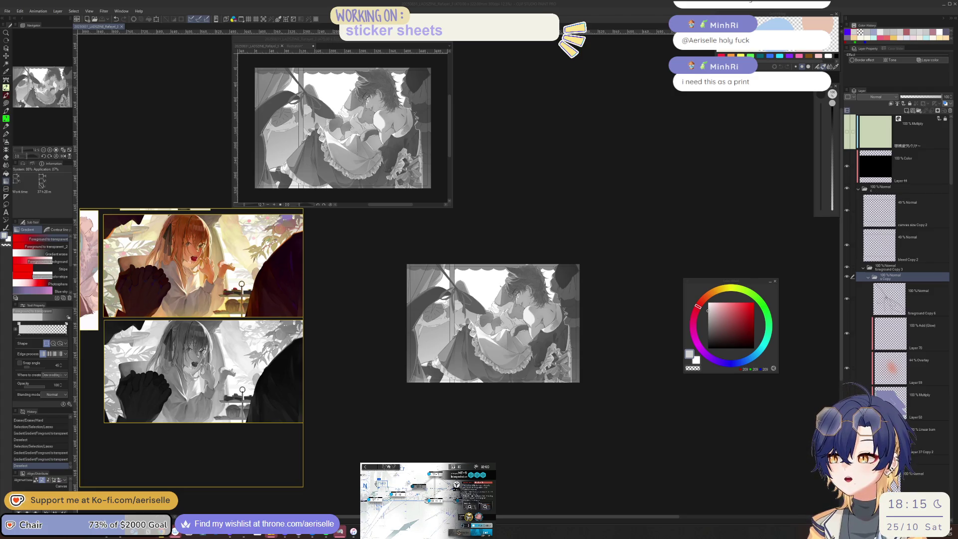
# Switch to the browser's media grid and open the green artwork full size, then close it.
pyautogui.hotkey('alt', 'Tab')
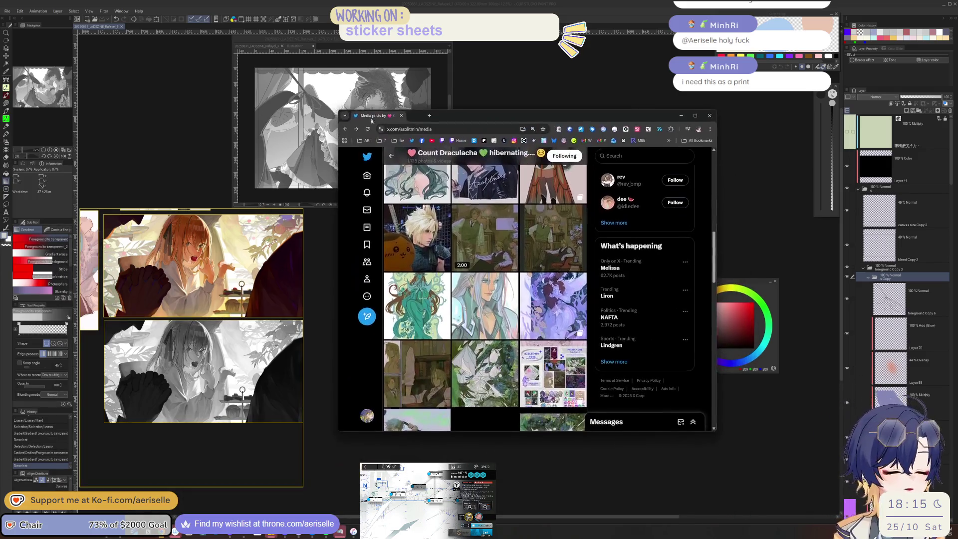
pyautogui.scroll(-3, 493, 330)
pyautogui.scroll(-2, 492, 315)
pyautogui.scroll(5, 491, 288)
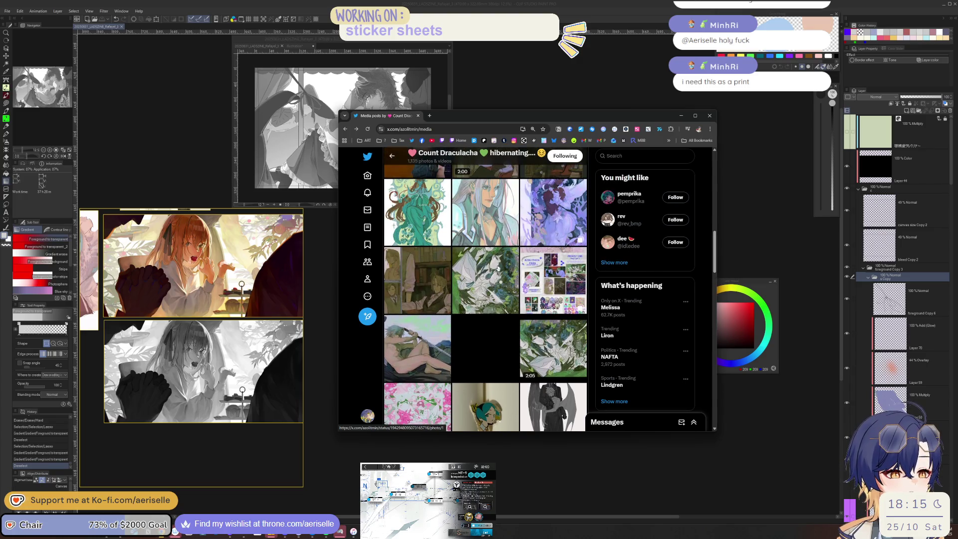
pyautogui.click(498, 268)
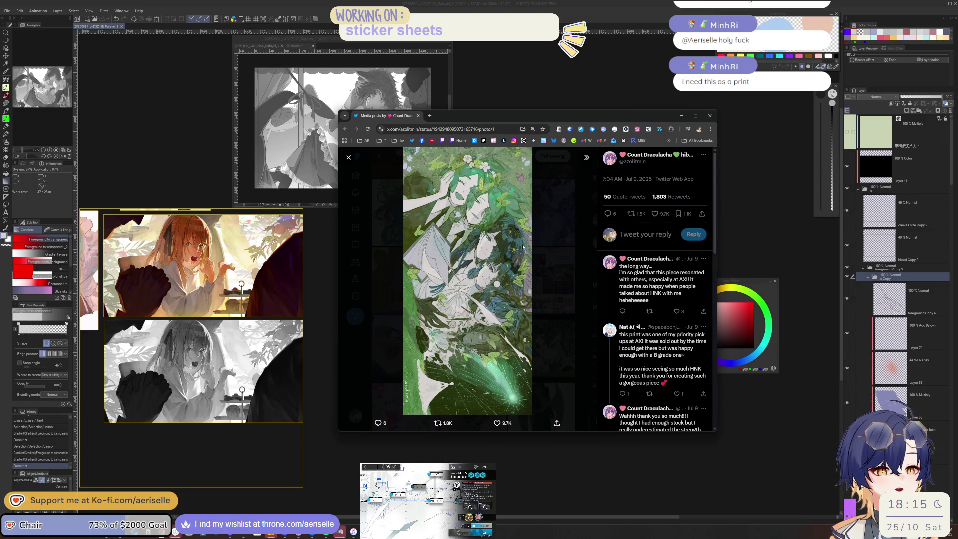
pyautogui.click(335, 313)
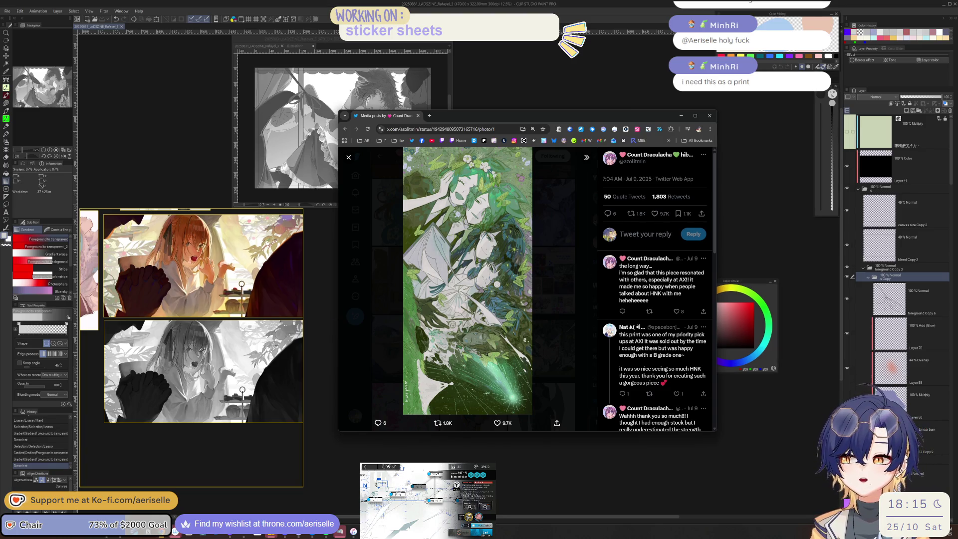
pyautogui.click(335, 125)
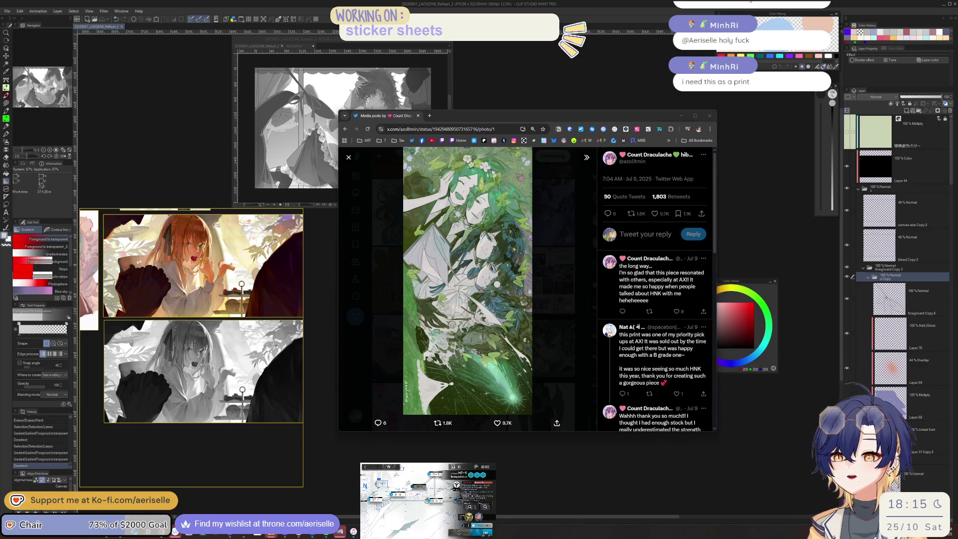
pyautogui.click(389, 297)
# Scroll further down the media grid and open the pastel pink illustration full size, then close it.
pyautogui.scroll(2, 538, 321)
pyautogui.scroll(2, 538, 321)
pyautogui.scroll(-3, 538, 321)
pyautogui.scroll(-3, 538, 322)
pyautogui.scroll(-3, 538, 324)
pyautogui.scroll(-3, 538, 327)
pyautogui.scroll(-3, 538, 327)
pyautogui.scroll(-2, 538, 327)
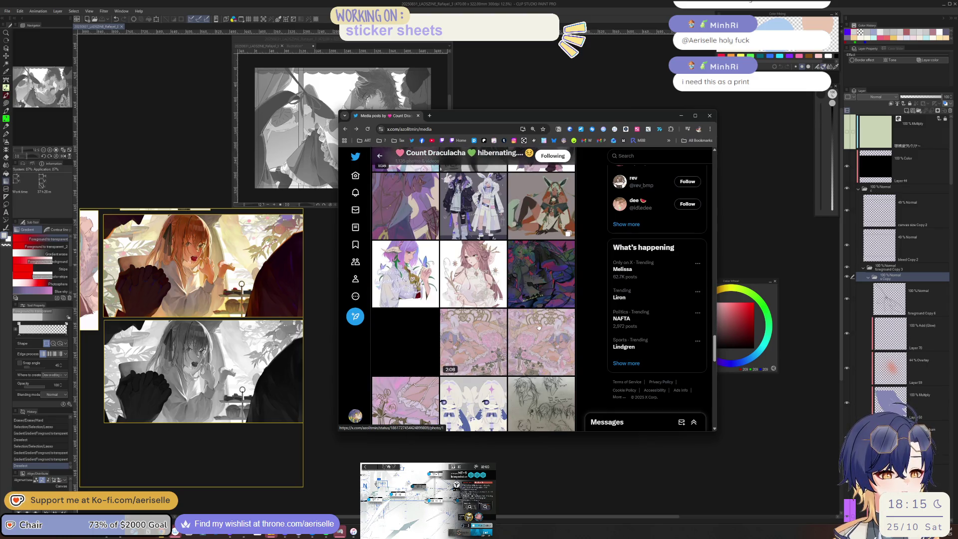
pyautogui.click(538, 327)
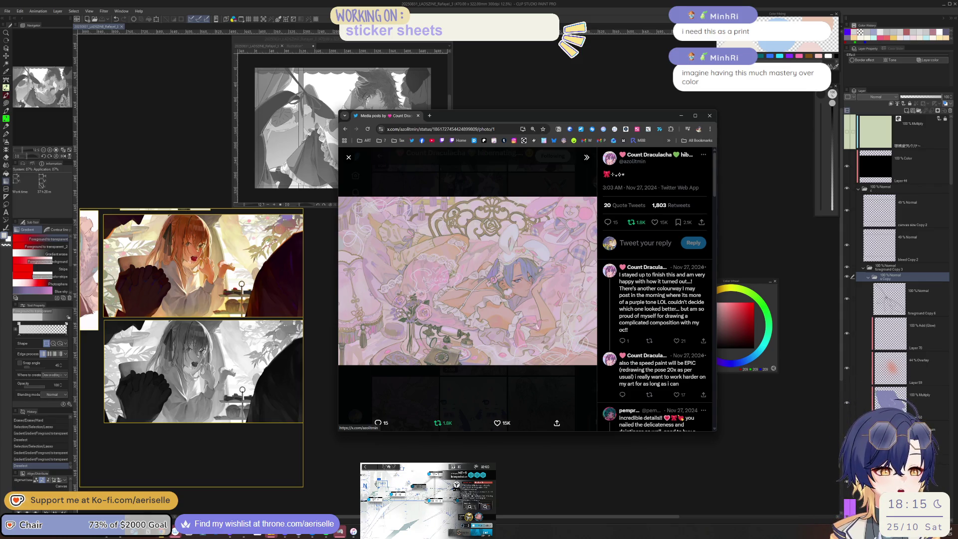
pyautogui.click(558, 387)
# Scroll down the artist's Media grid and open the green-haired 'I painted kurapika~' easel painting full size.
pyautogui.scroll(-3, 549, 349)
pyautogui.scroll(-3, 549, 350)
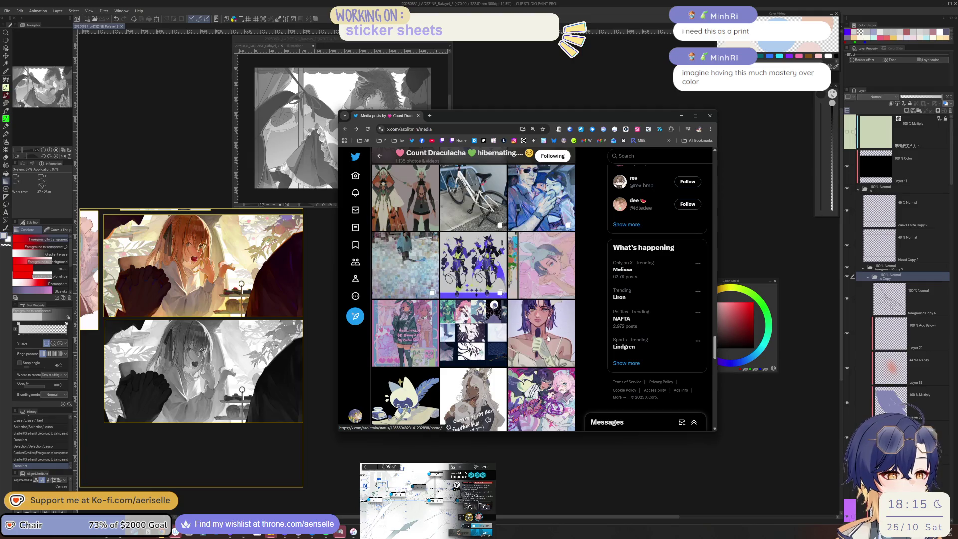
pyautogui.scroll(-3, 549, 345)
pyautogui.scroll(-3, 547, 337)
pyautogui.scroll(-3, 549, 334)
pyautogui.scroll(-3, 554, 331)
pyautogui.scroll(-3, 556, 331)
pyautogui.scroll(-3, 556, 332)
pyautogui.scroll(-3, 556, 333)
pyautogui.scroll(-3, 556, 334)
pyautogui.scroll(-3, 556, 333)
pyautogui.scroll(-3, 556, 336)
pyautogui.scroll(-3, 557, 338)
pyautogui.scroll(-3, 558, 339)
pyautogui.scroll(-3, 558, 341)
pyautogui.scroll(-3, 558, 342)
pyautogui.scroll(-3, 558, 343)
pyautogui.scroll(-3, 558, 345)
pyautogui.scroll(-3, 557, 346)
pyautogui.scroll(-3, 559, 345)
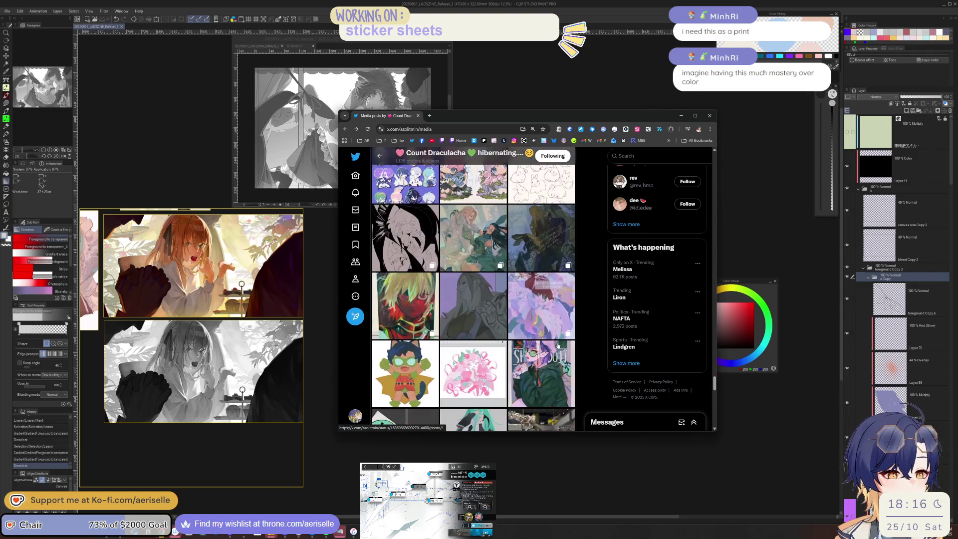
pyautogui.scroll(-3, 559, 345)
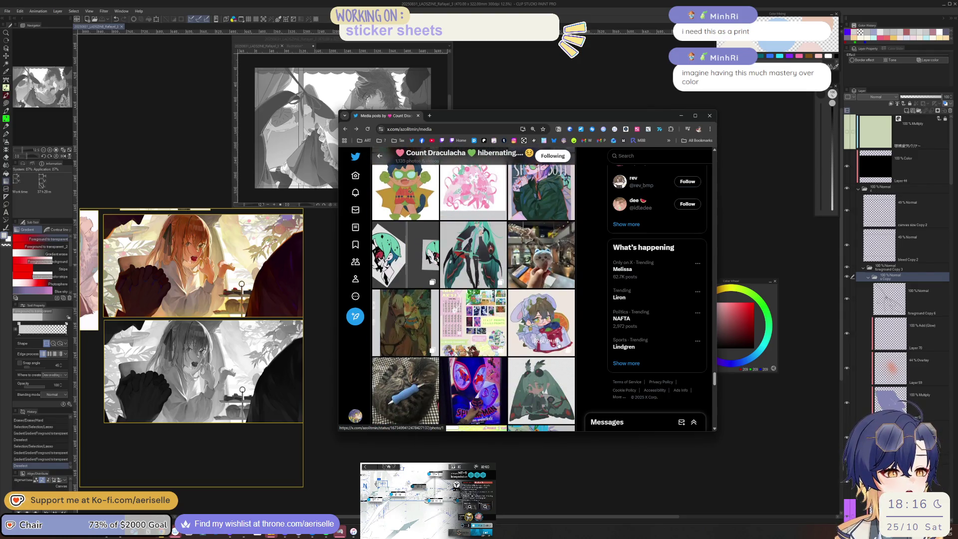
pyautogui.scroll(-3, 559, 345)
pyautogui.scroll(-3, 559, 344)
pyautogui.scroll(-3, 559, 344)
pyautogui.scroll(-2, 559, 343)
pyautogui.scroll(-2, 559, 343)
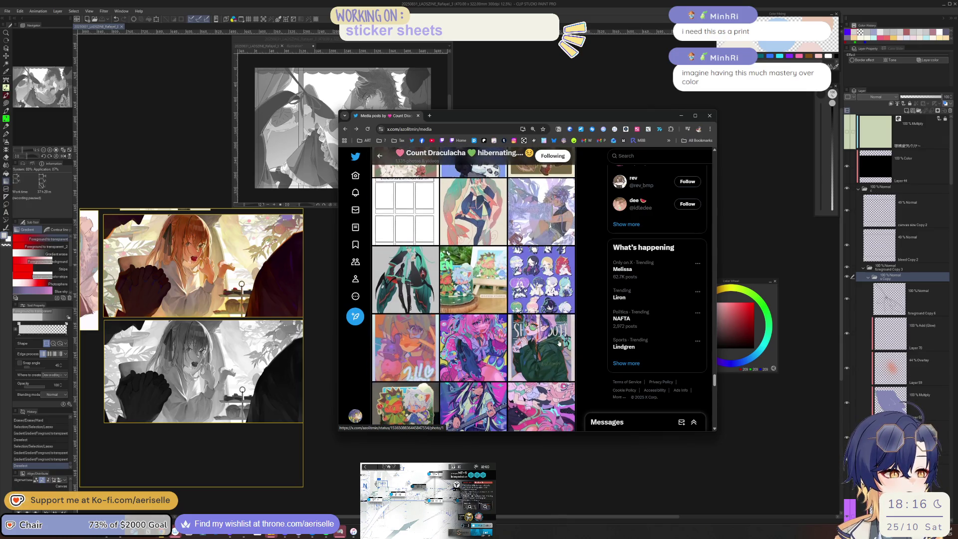
pyautogui.scroll(-3, 559, 343)
pyautogui.scroll(-3, 559, 344)
pyautogui.scroll(-3, 559, 343)
pyautogui.scroll(-3, 559, 343)
pyautogui.scroll(-3, 559, 343)
pyautogui.scroll(-3, 559, 343)
pyautogui.click(505, 233)
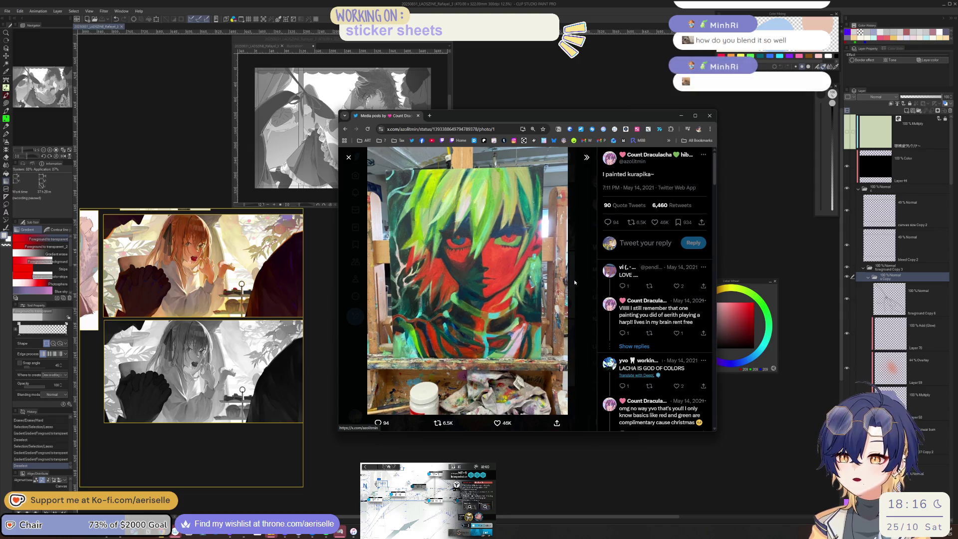
# Close the Kurapika post, scroll further down the Media grid and open the snow painting.
pyautogui.click(575, 282)
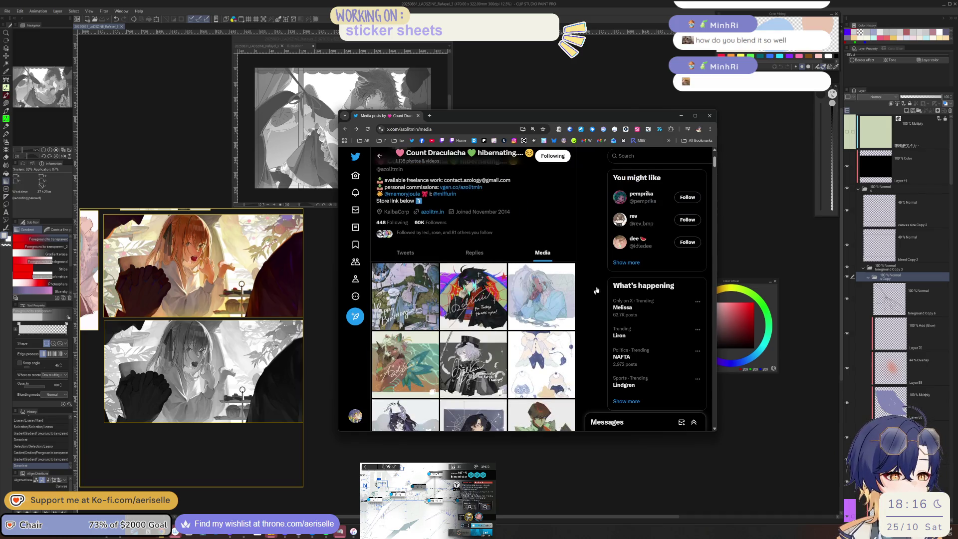
pyautogui.scroll(-6, 488, 345)
pyautogui.scroll(-4, 489, 344)
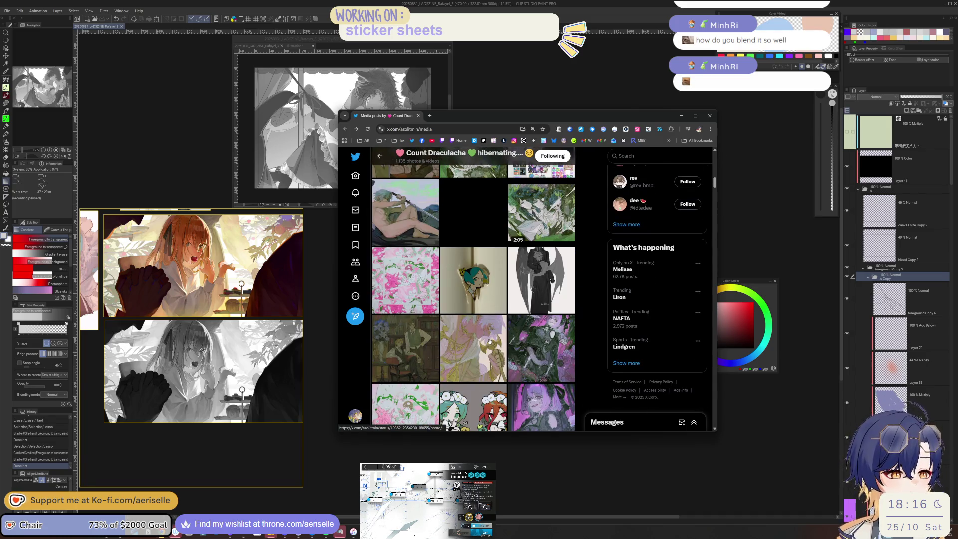
pyautogui.scroll(-2, 489, 341)
pyautogui.scroll(-2, 489, 341)
pyautogui.scroll(-2, 489, 341)
pyautogui.scroll(-2, 489, 342)
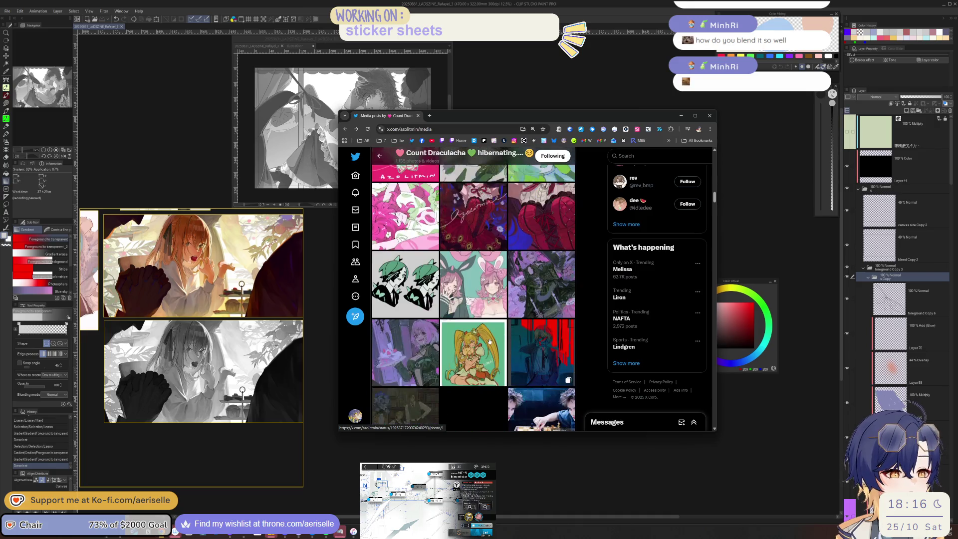
pyautogui.scroll(-3, 489, 342)
pyautogui.scroll(-2, 489, 341)
pyautogui.scroll(-1, 489, 341)
pyautogui.scroll(-1, 489, 341)
pyautogui.scroll(-1, 489, 341)
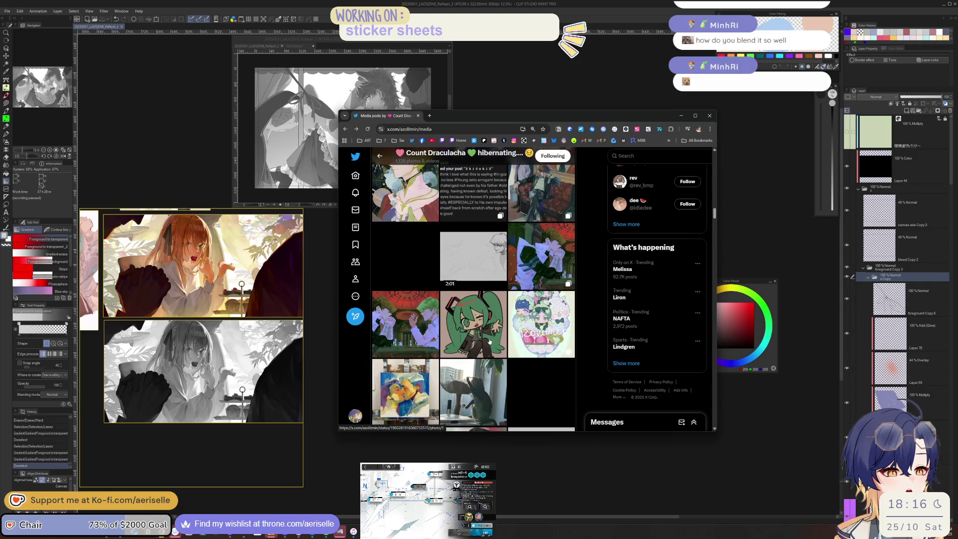
pyautogui.scroll(-2, 490, 341)
pyautogui.scroll(-2, 489, 342)
pyautogui.scroll(-2, 489, 342)
pyautogui.scroll(-1, 489, 341)
pyautogui.scroll(-2, 490, 341)
pyautogui.scroll(-1, 490, 342)
pyautogui.scroll(-1, 489, 341)
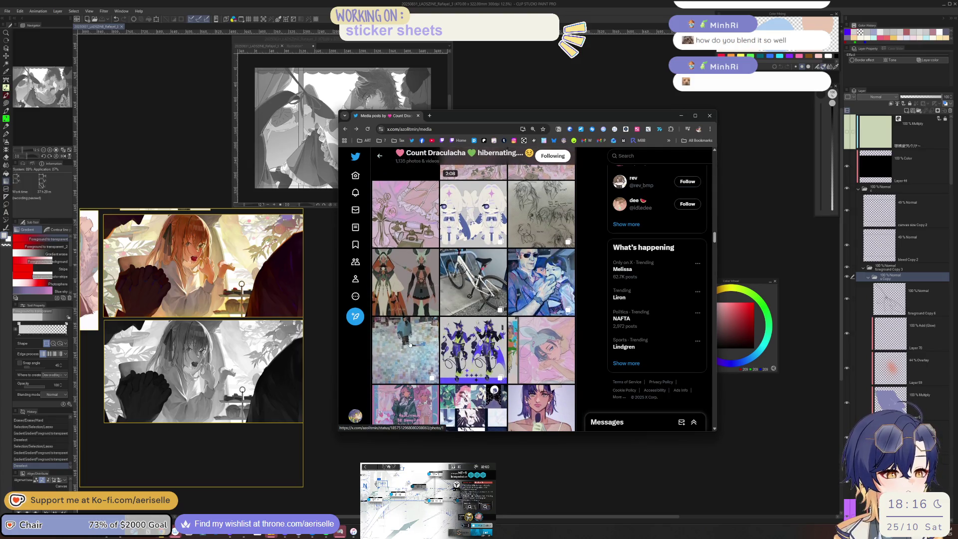
pyautogui.click(410, 345)
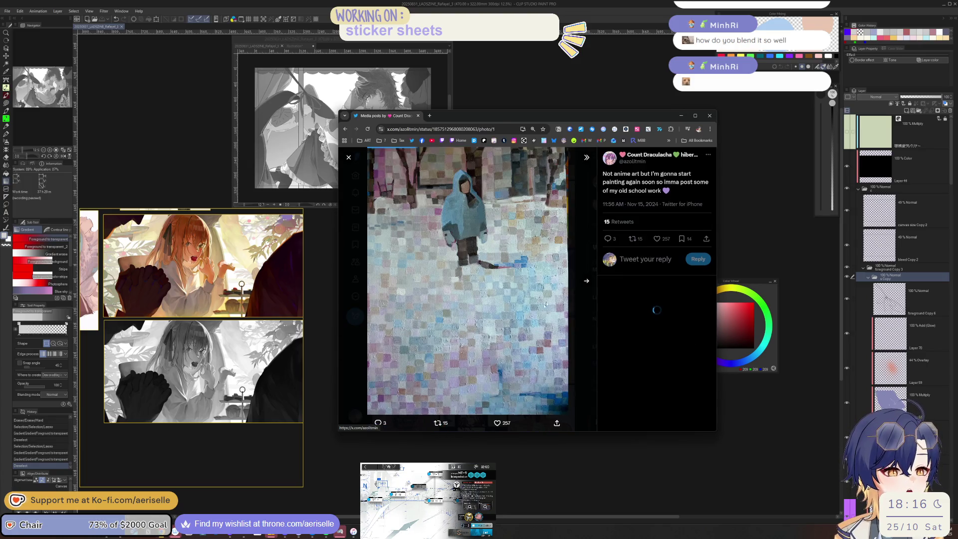
# Page through the post's photos to the father-and-child close-up, back to the snowy figure, then close the viewer.
pyautogui.click(586, 281)
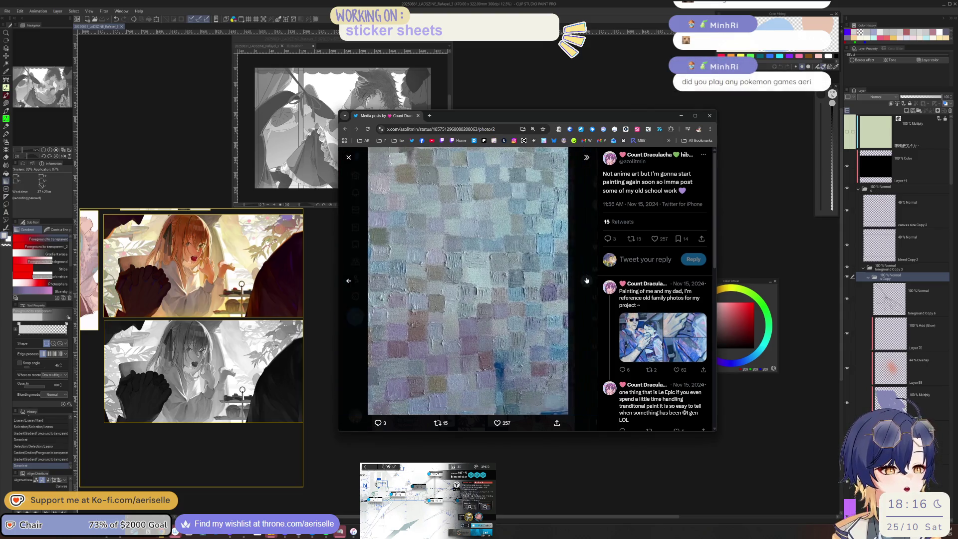
pyautogui.click(586, 281)
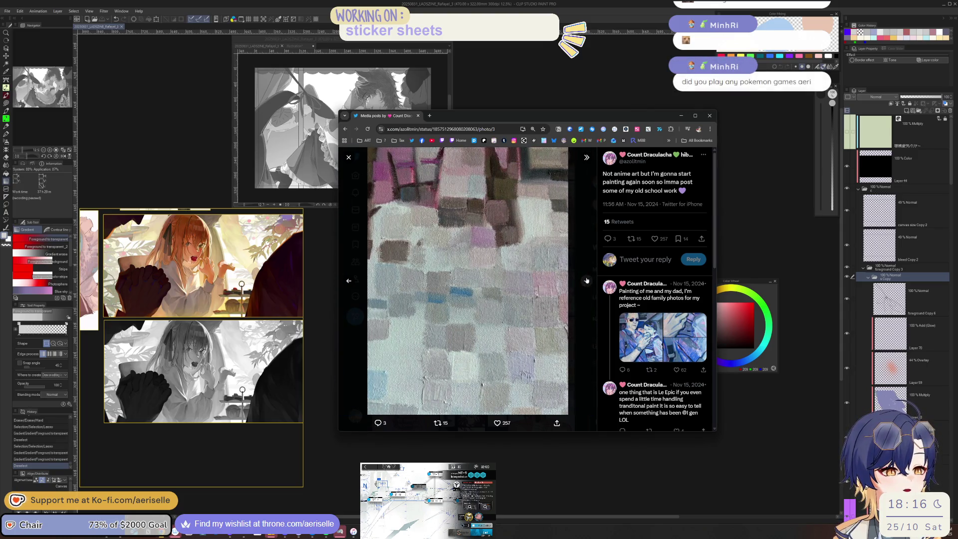
pyautogui.click(586, 280)
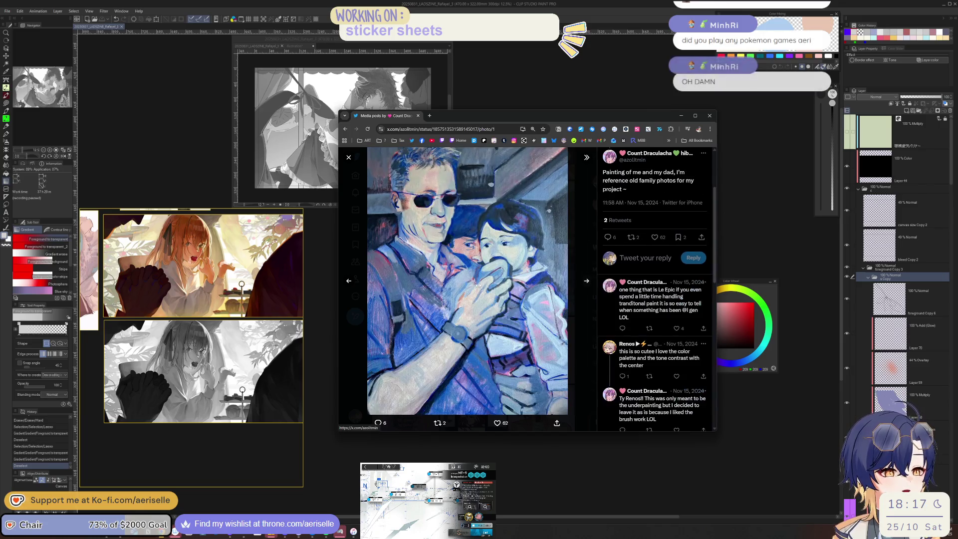
pyautogui.click(584, 283)
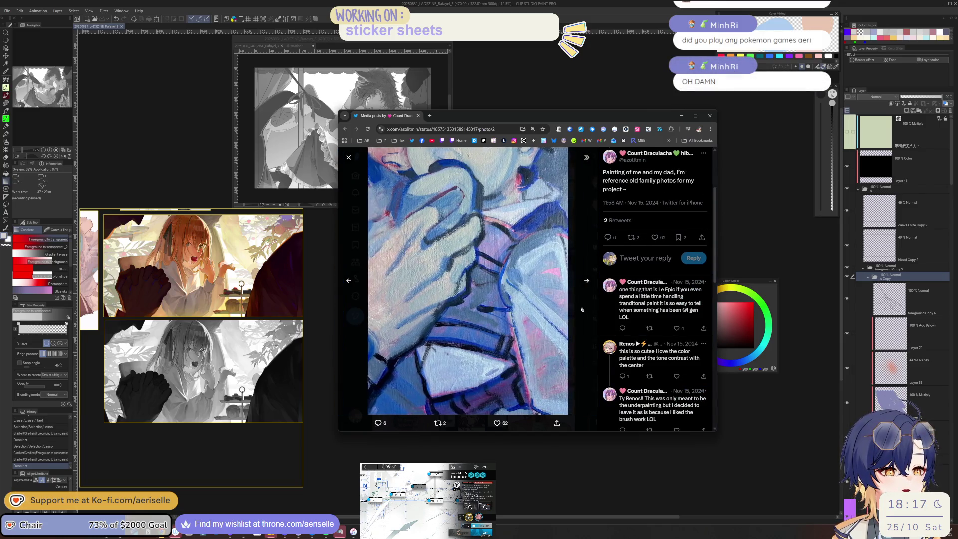
pyautogui.click(349, 282)
pyautogui.click(349, 281)
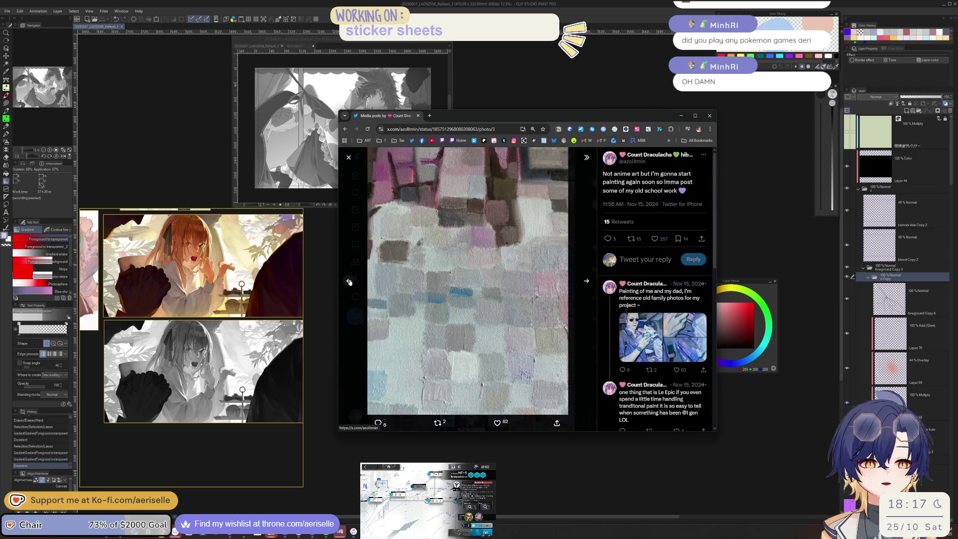
pyautogui.click(349, 281)
pyautogui.click(360, 281)
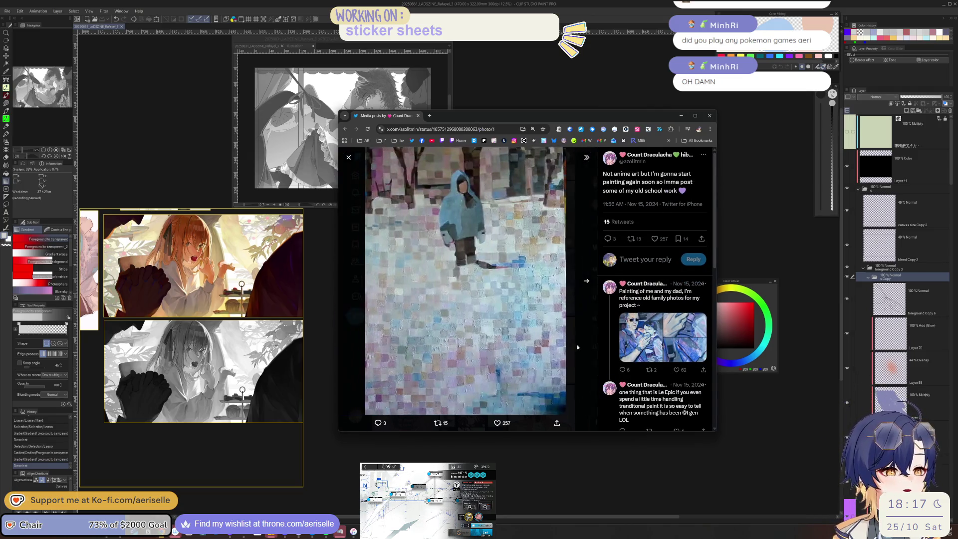
pyautogui.click(577, 344)
# Scroll much further down the Media grid and open the paintings post as a full photo.
pyautogui.scroll(-2, 577, 344)
pyautogui.scroll(-2, 578, 343)
pyautogui.scroll(-2, 579, 342)
pyautogui.scroll(-1, 581, 341)
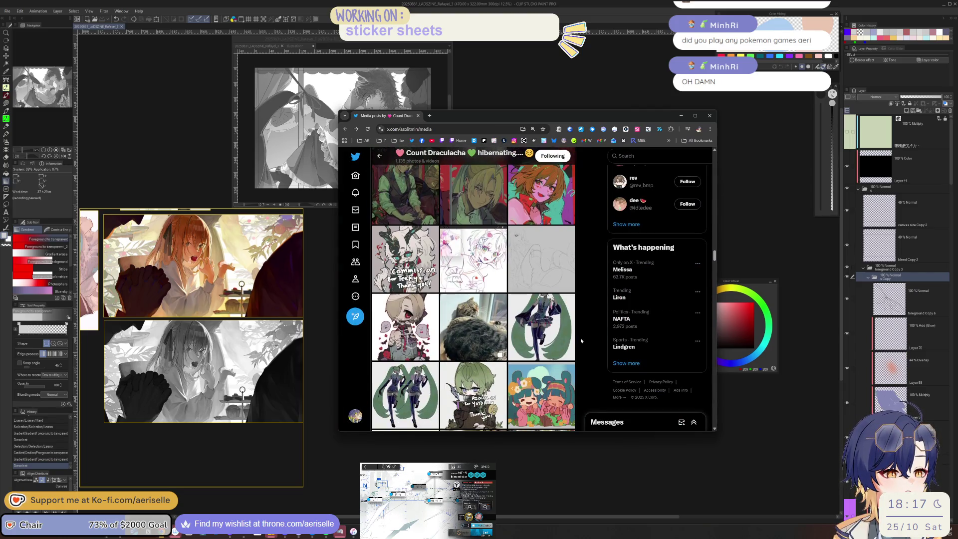
pyautogui.scroll(-3, 581, 341)
pyautogui.scroll(-2, 581, 340)
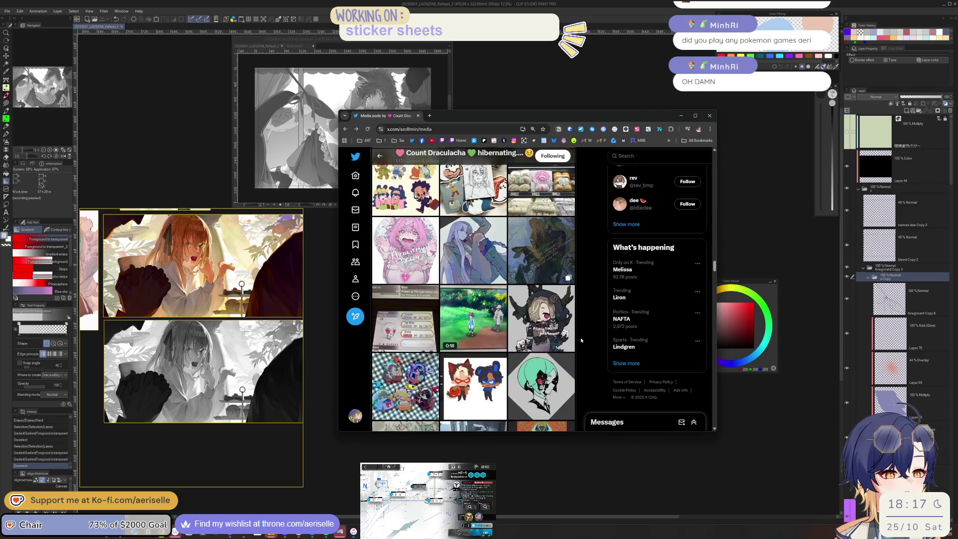
pyautogui.scroll(-2, 581, 340)
pyautogui.scroll(-2, 581, 332)
pyautogui.scroll(-2, 582, 329)
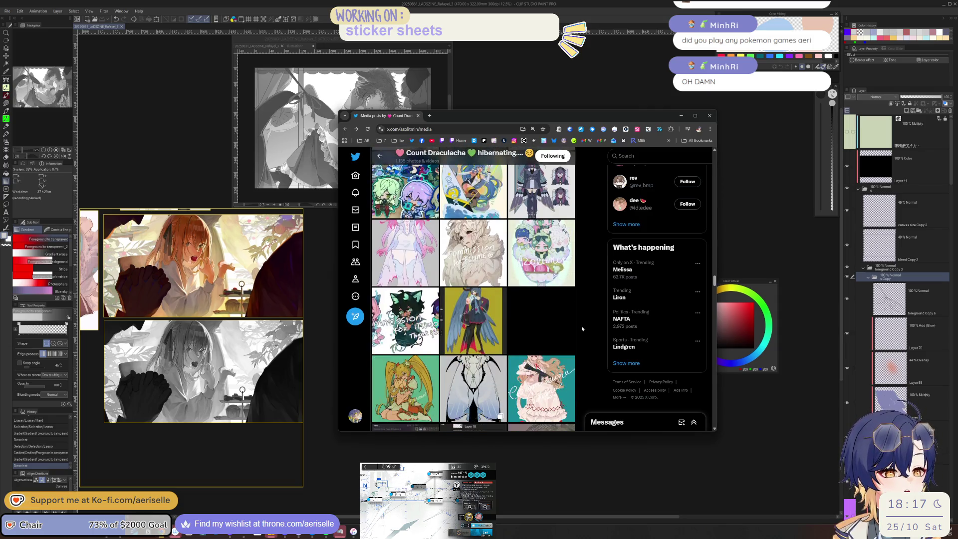
pyautogui.scroll(-2, 582, 328)
pyautogui.scroll(-2, 582, 329)
pyautogui.scroll(-2, 582, 328)
pyautogui.scroll(-1, 582, 329)
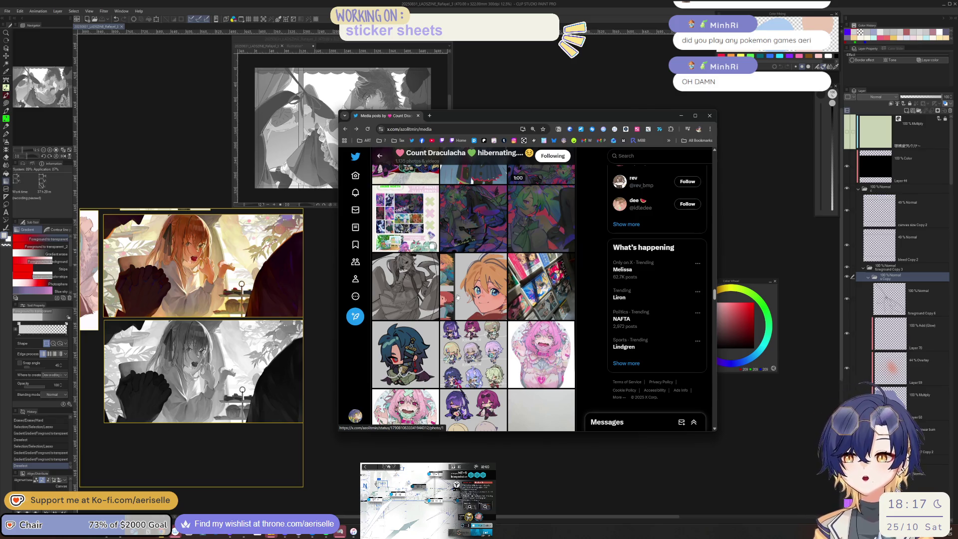
pyautogui.scroll(-2, 478, 273)
pyautogui.scroll(-2, 481, 280)
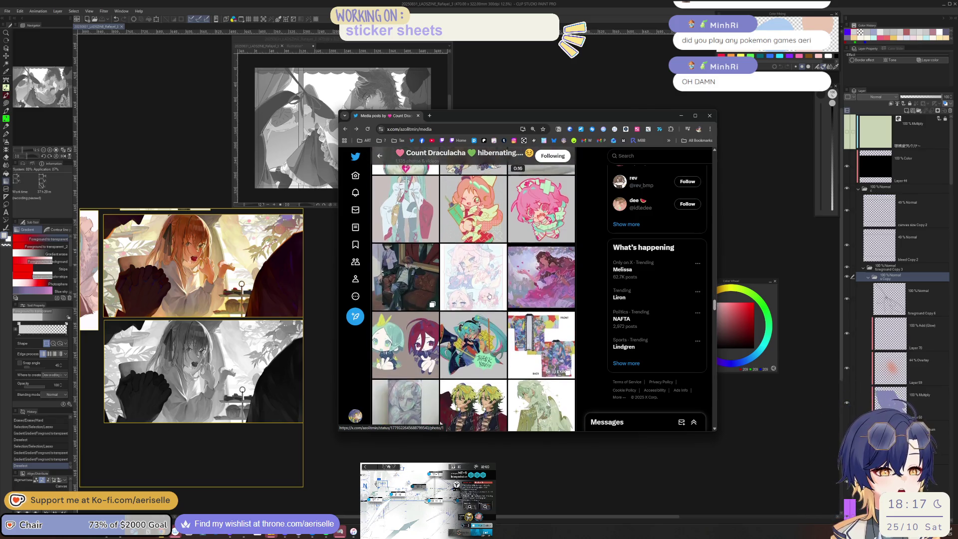
pyautogui.scroll(-2, 489, 290)
pyautogui.scroll(-2, 511, 288)
pyautogui.scroll(-2, 509, 294)
pyautogui.scroll(-2, 509, 305)
pyautogui.scroll(-2, 509, 315)
pyautogui.scroll(-2, 509, 319)
pyautogui.scroll(-2, 509, 315)
pyautogui.scroll(-2, 510, 310)
pyautogui.scroll(-2, 510, 307)
pyautogui.scroll(-3, 511, 306)
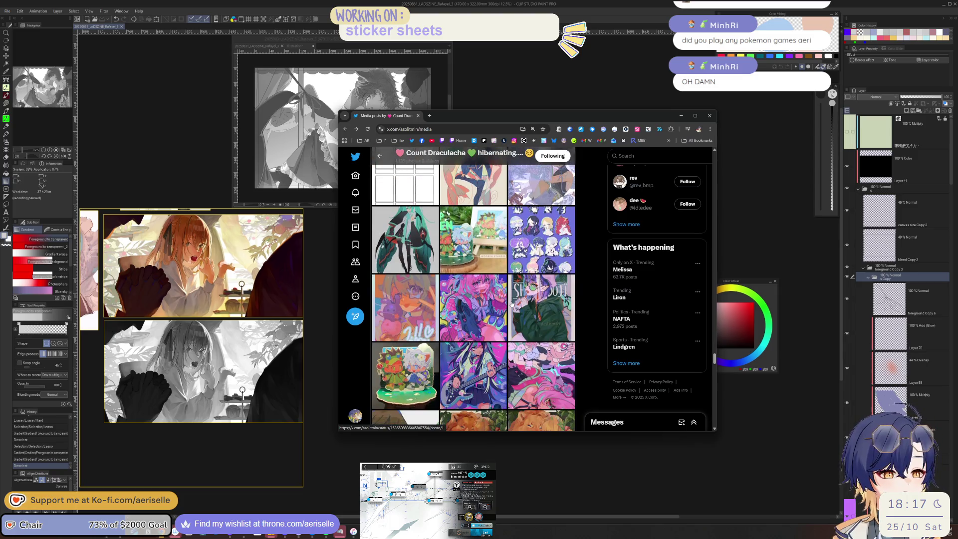
pyautogui.scroll(-2, 512, 304)
pyautogui.scroll(-1, 511, 304)
pyautogui.scroll(-2, 511, 305)
pyautogui.scroll(-1, 512, 304)
pyautogui.scroll(-3, 511, 304)
pyautogui.scroll(-1, 511, 305)
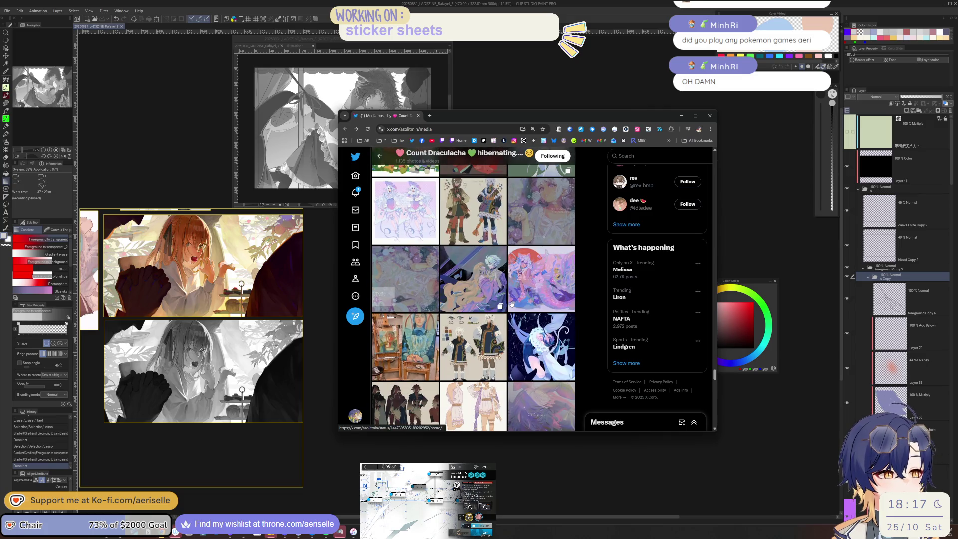
pyautogui.click(398, 332)
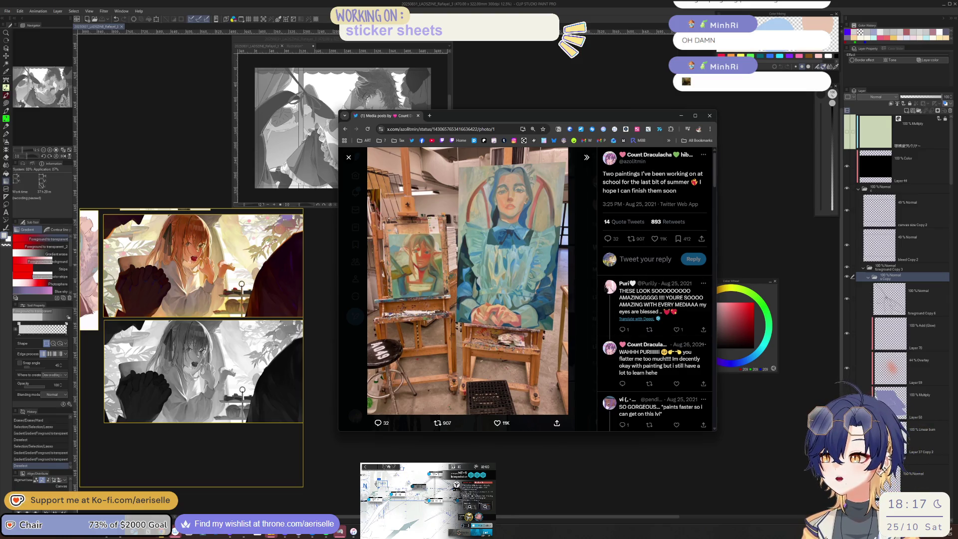
# Look at one more artwork from the grid, then close the Chrome window to return to the canvas.
pyautogui.click(598, 217)
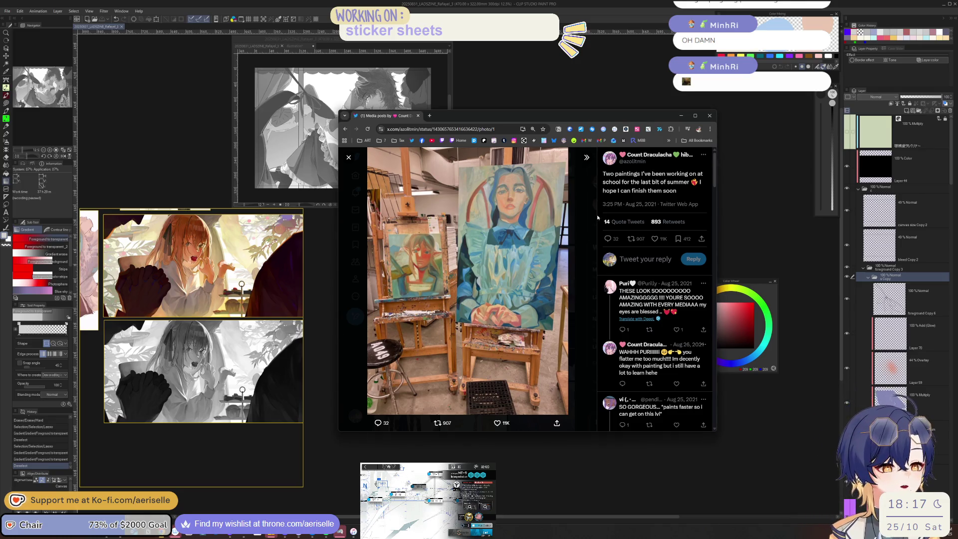
pyautogui.click(583, 244)
pyautogui.scroll(-5, 583, 245)
pyautogui.scroll(-5, 583, 244)
pyautogui.click(490, 217)
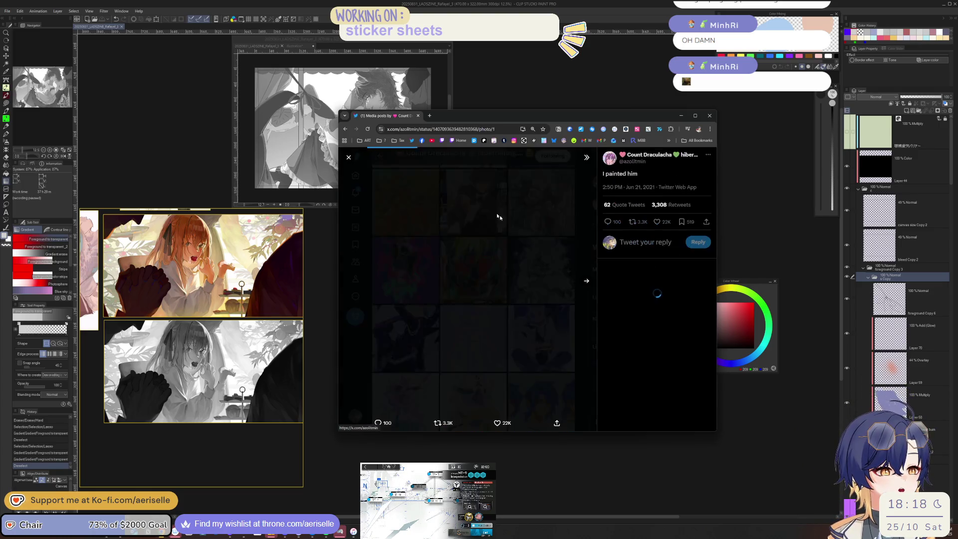
pyautogui.click(588, 288)
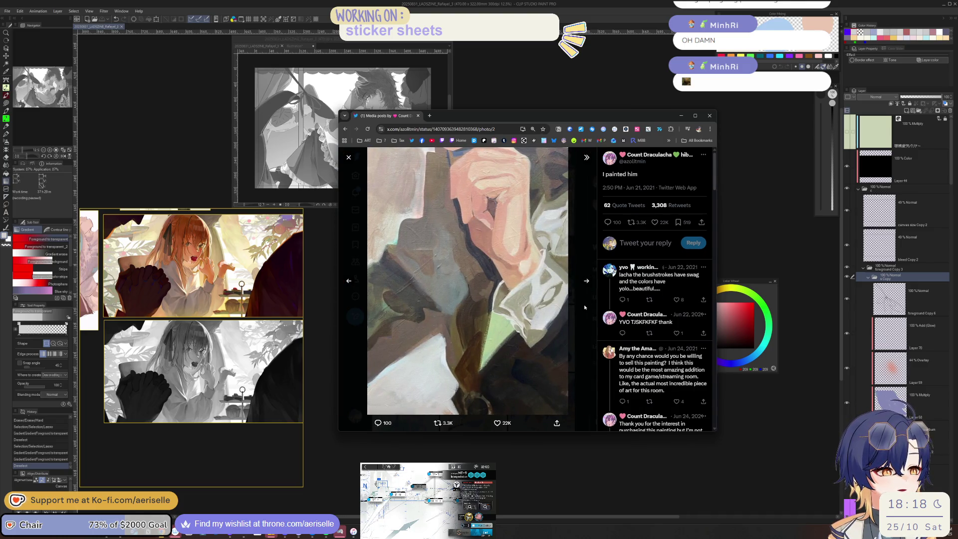
pyautogui.press('Escape')
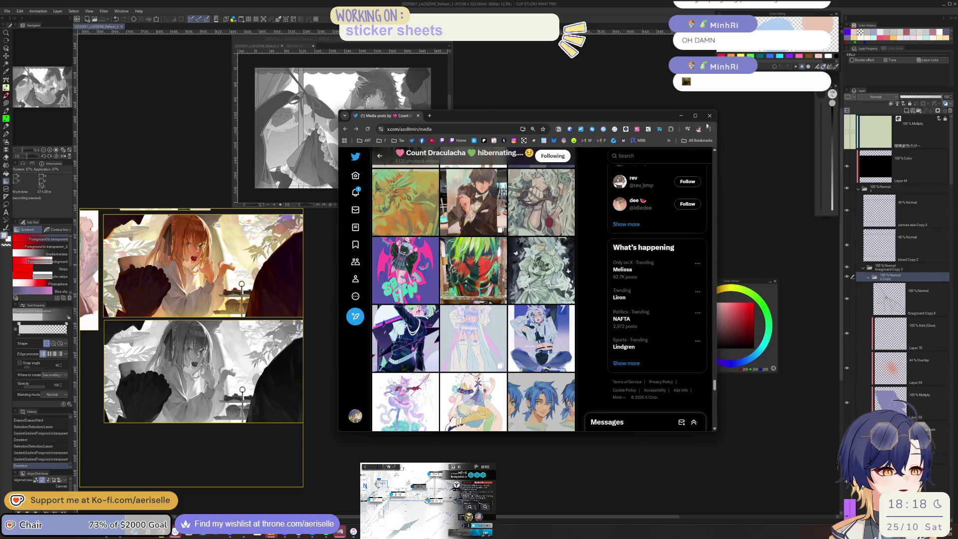
pyautogui.click(710, 115)
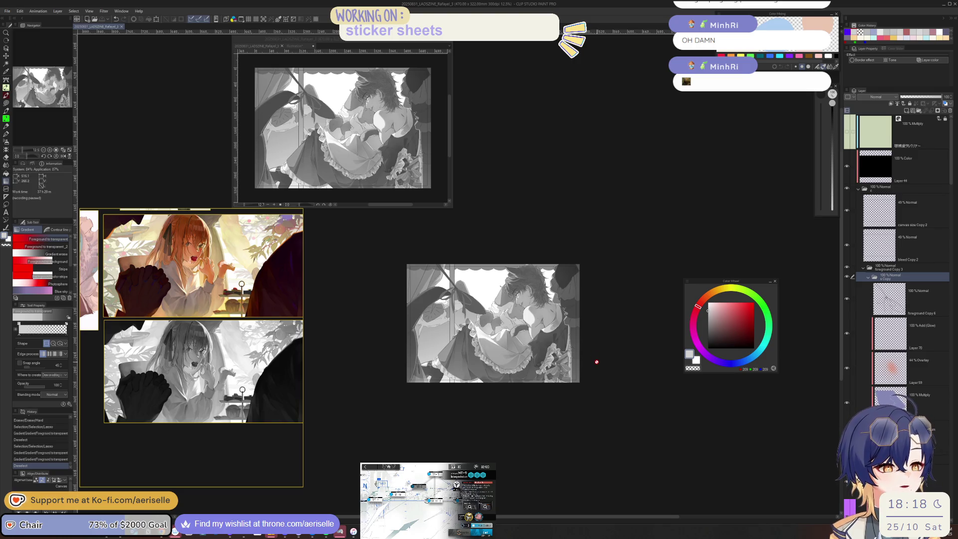
# Add a new raster layer above Layer 70, clip it to the layer below and set it to Multiply.
pyautogui.click(914, 318)
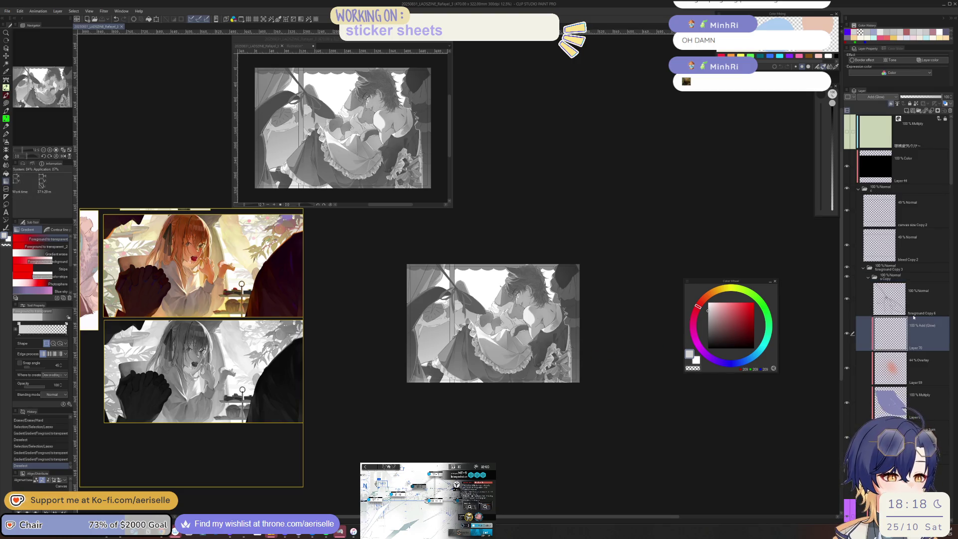
pyautogui.click(907, 110)
pyautogui.click(892, 103)
pyautogui.click(890, 98)
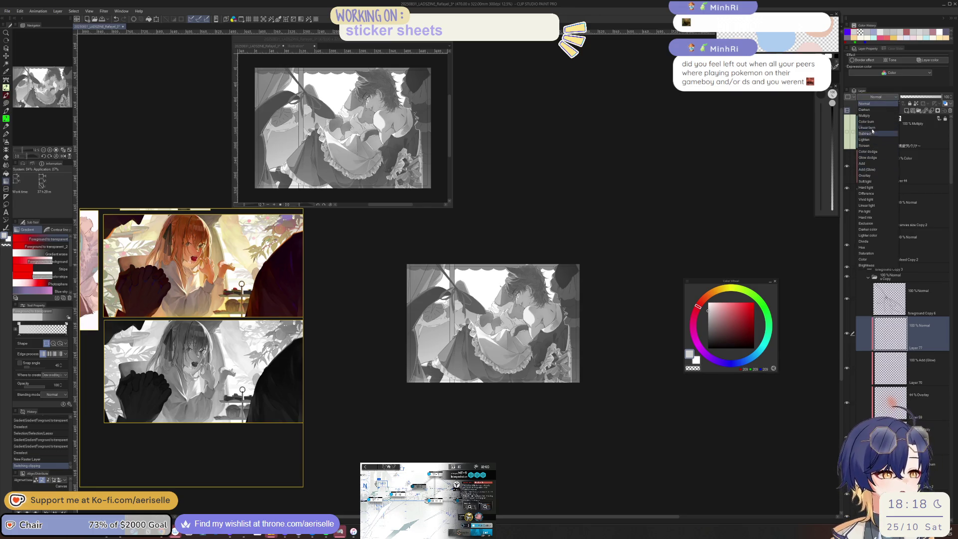
pyautogui.click(892, 115)
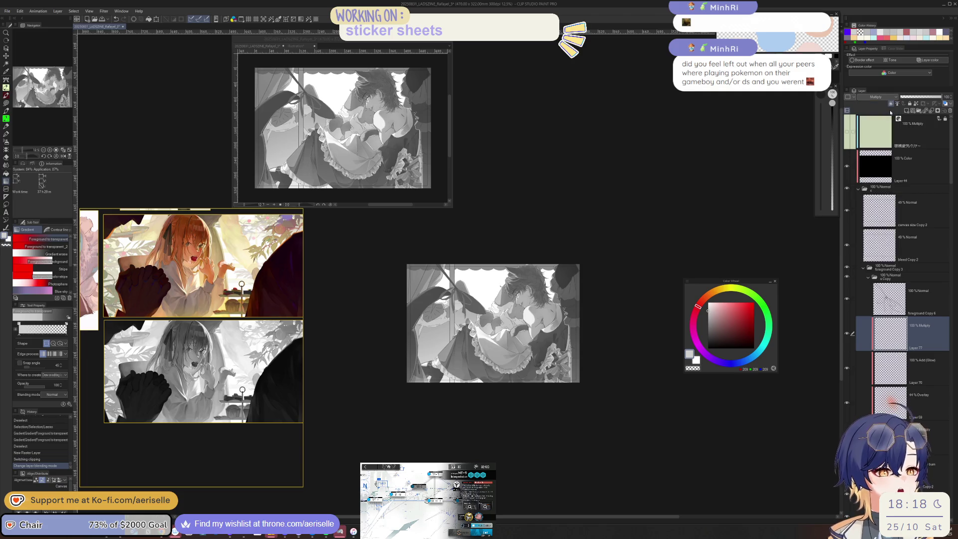
pyautogui.press('^')
pyautogui.press('^')
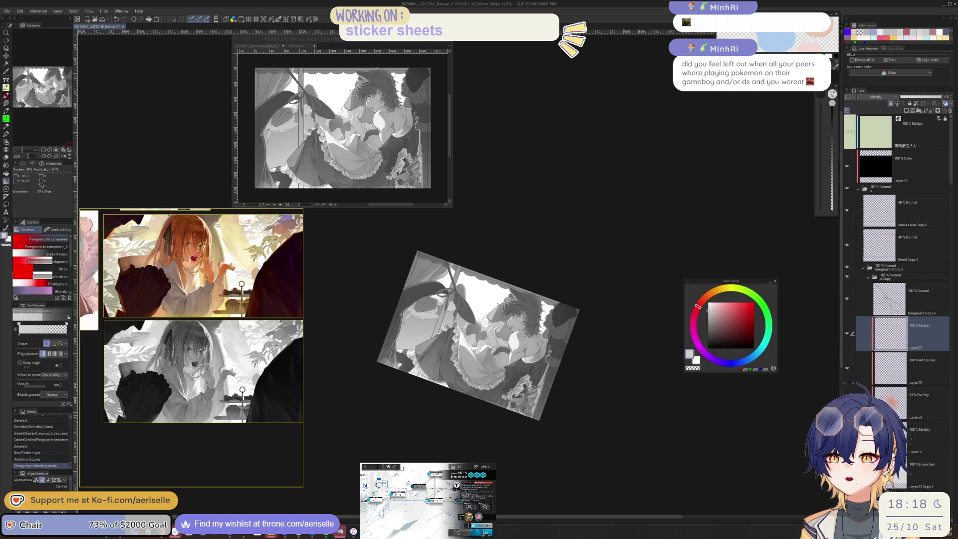
pyautogui.scroll(2, 490, 379)
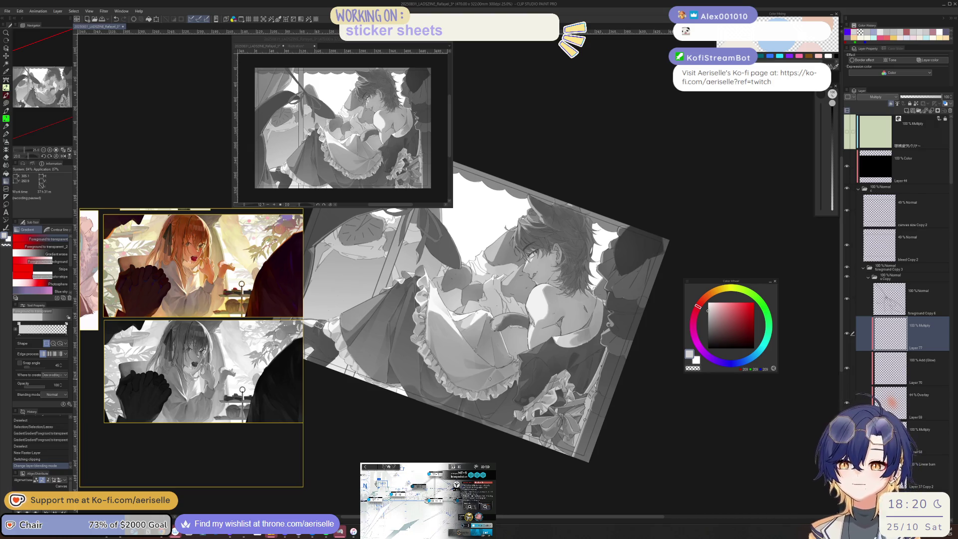
pyautogui.hotkey('ctrl', '@')
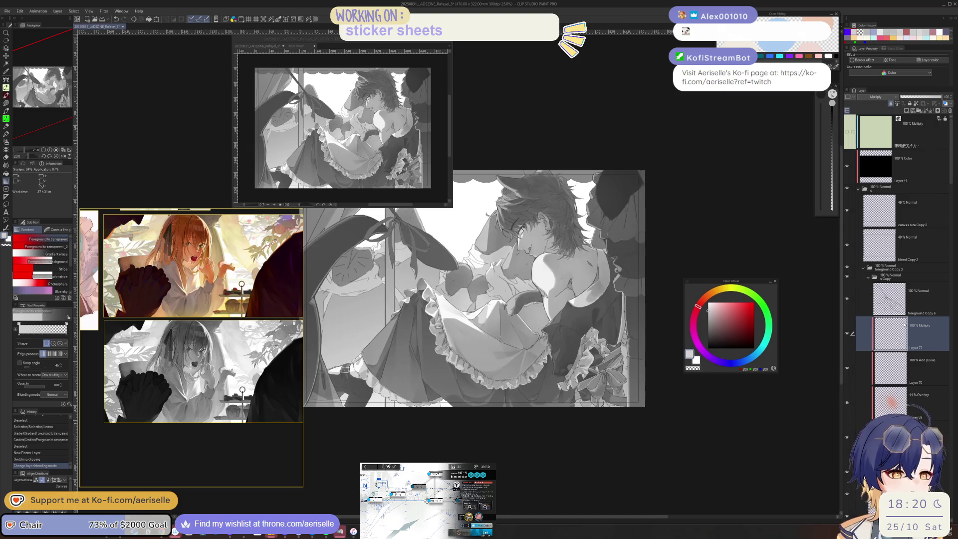
# Lasso an area of the figure, fill it with a gradient on Layer 77, then deselect.
pyautogui.press('h')
pyautogui.scroll(3, 459, 290)
pyautogui.press('m')
pyautogui.moveTo(557, 306)
pyautogui.mouseDown()
pyautogui.moveTo(562, 314)
pyautogui.moveTo(524, 370)
pyautogui.mouseUp()
pyautogui.press('g')
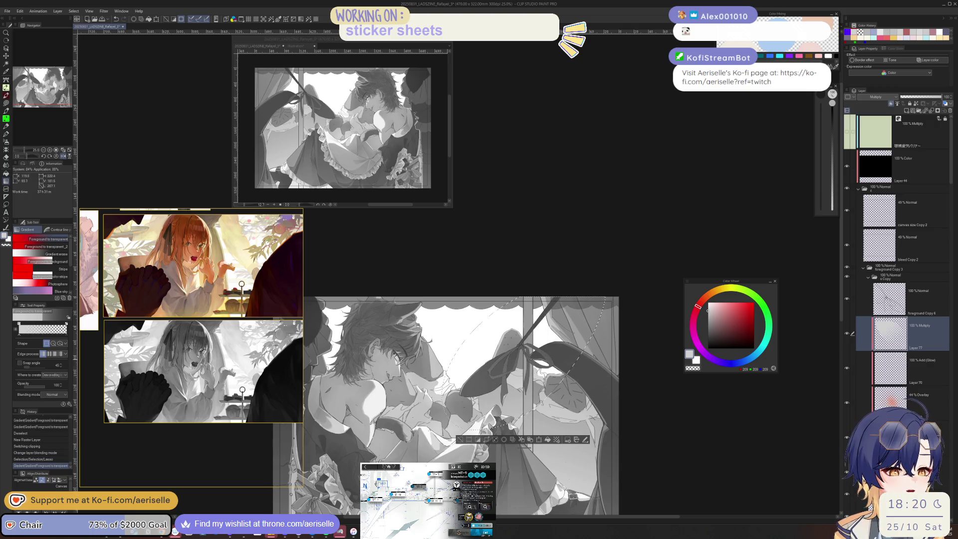
pyautogui.hotkey('ctrl', 'z')
pyautogui.hotkey('ctrl', 'y')
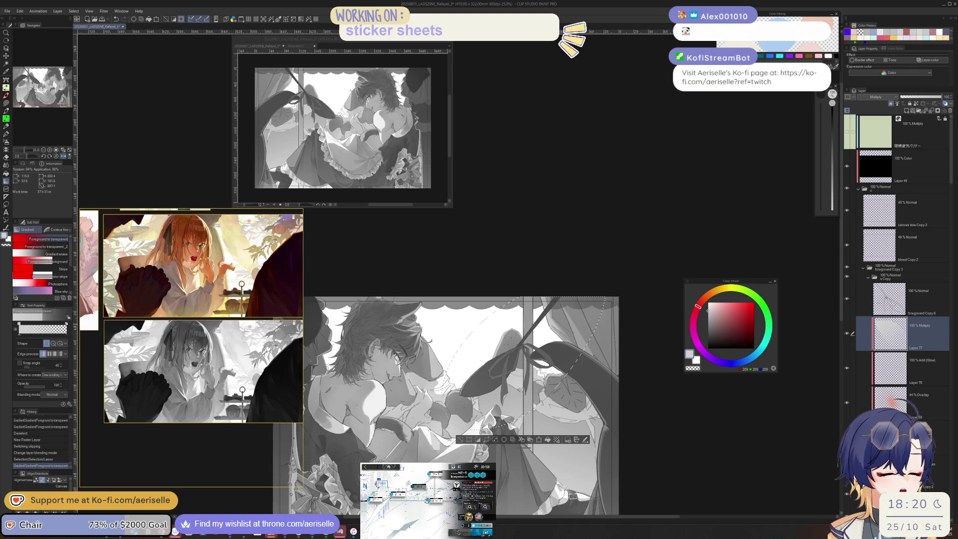
pyautogui.hotkey('ctrl', 'z')
pyautogui.hotkey('ctrl', 'y')
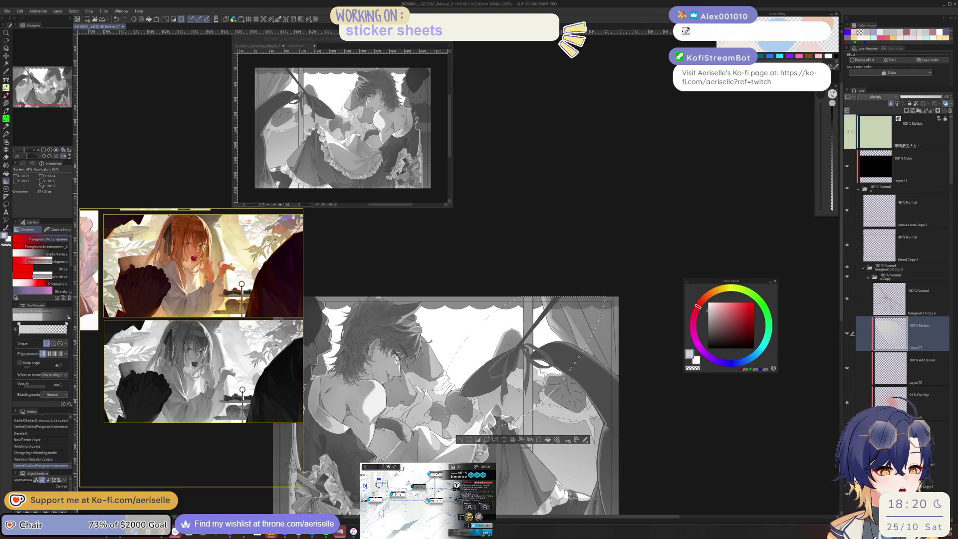
pyautogui.hotkey('ctrl', 'd')
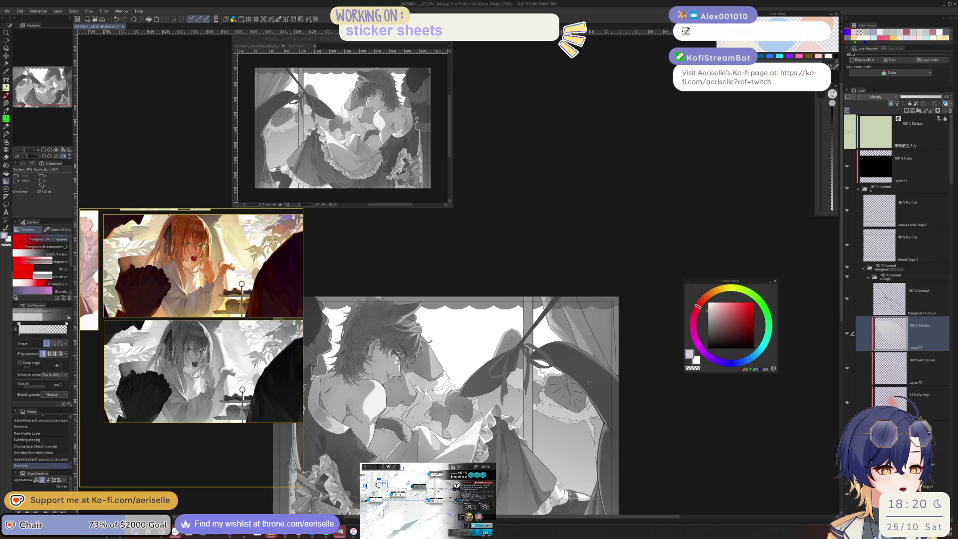
# Select Layer 75 and open Hue/Saturation/Luminosity (Ctrl+U) with luminosity lowered to -25.
pyautogui.scroll(-2, 595, 444)
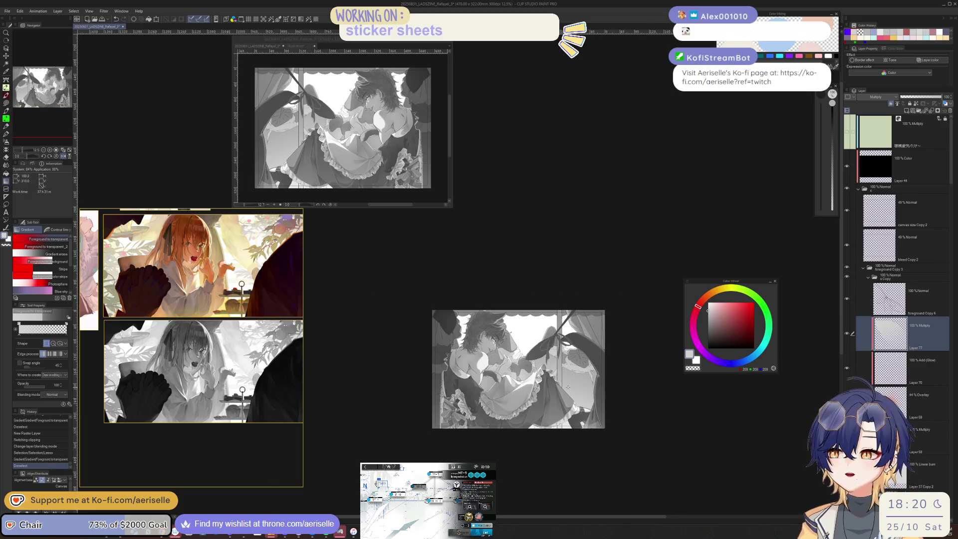
pyautogui.scroll(2, 584, 374)
pyautogui.scroll(2, 599, 359)
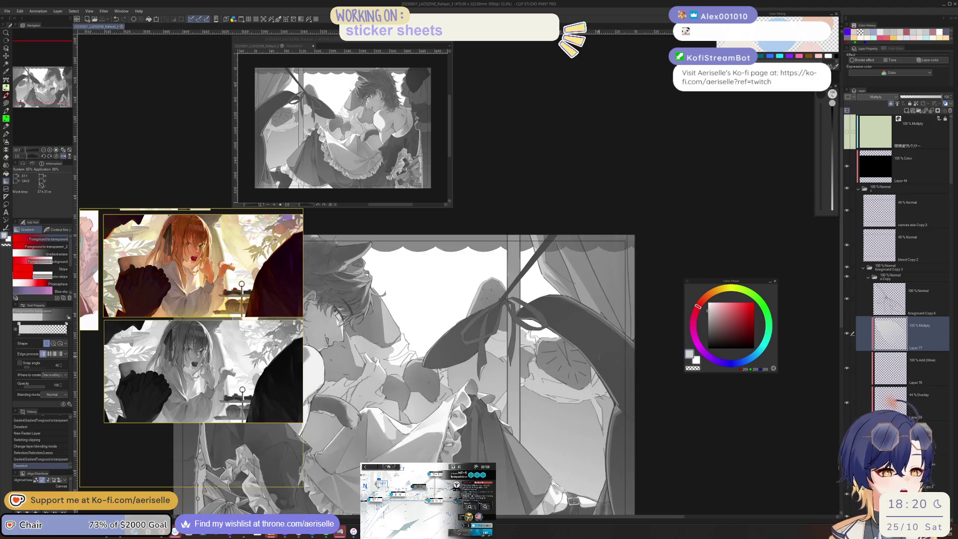
pyautogui.press('u')
pyautogui.keyDown('ctrl'); pyautogui.keyDown('shift'); pyautogui.click(603, 362); pyautogui.keyUp('shift'); pyautogui.keyUp('ctrl')
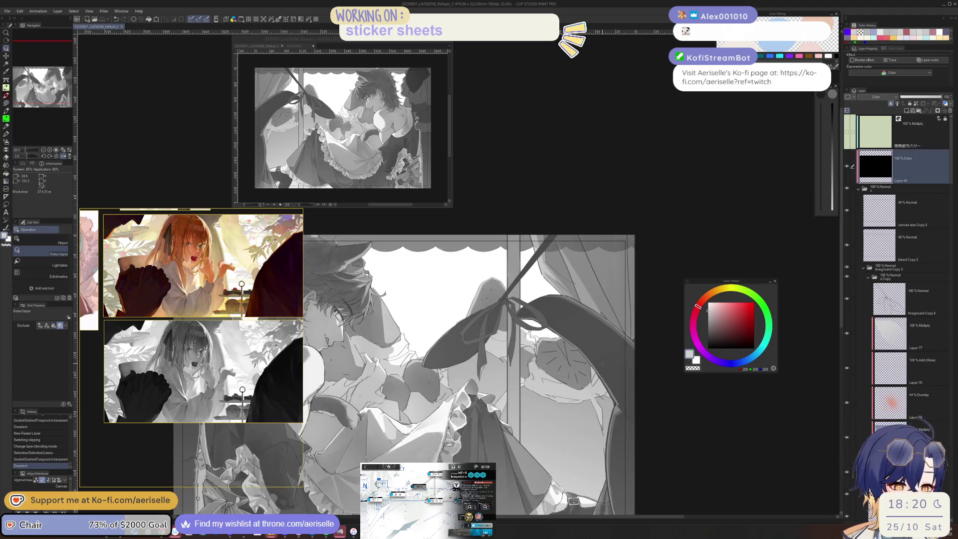
pyautogui.moveTo(951, 178); pyautogui.dragTo(952, 224)
pyautogui.click(913, 240)
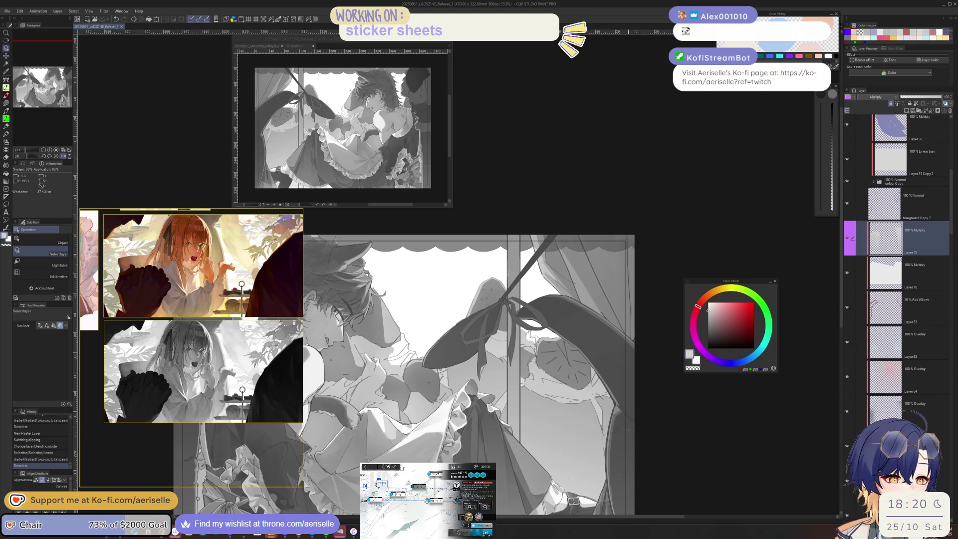
pyautogui.hotkey('ctrl', 'u')
pyautogui.click(620, 403)
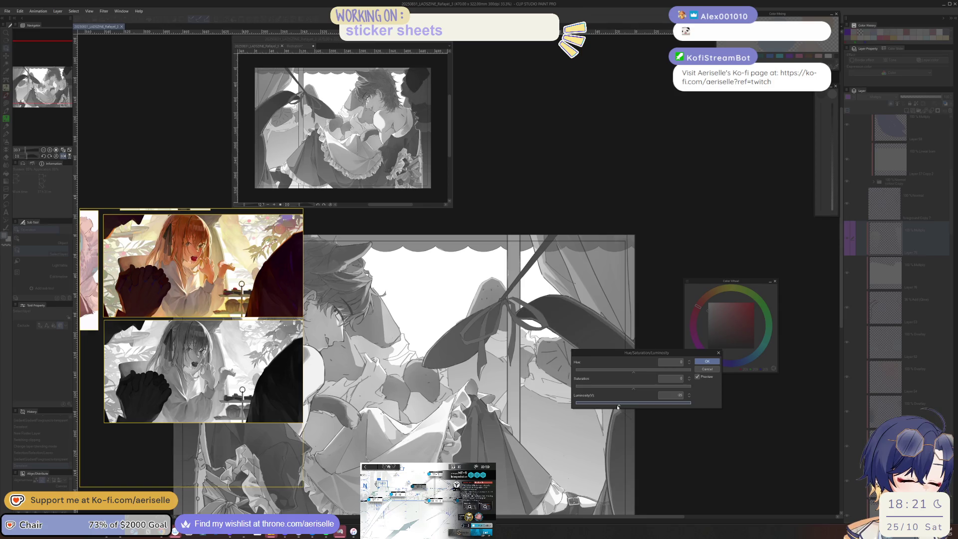
# Compare luminosity values of -27 and -25, then apply -30 to Layer 75.
pyautogui.press('h')
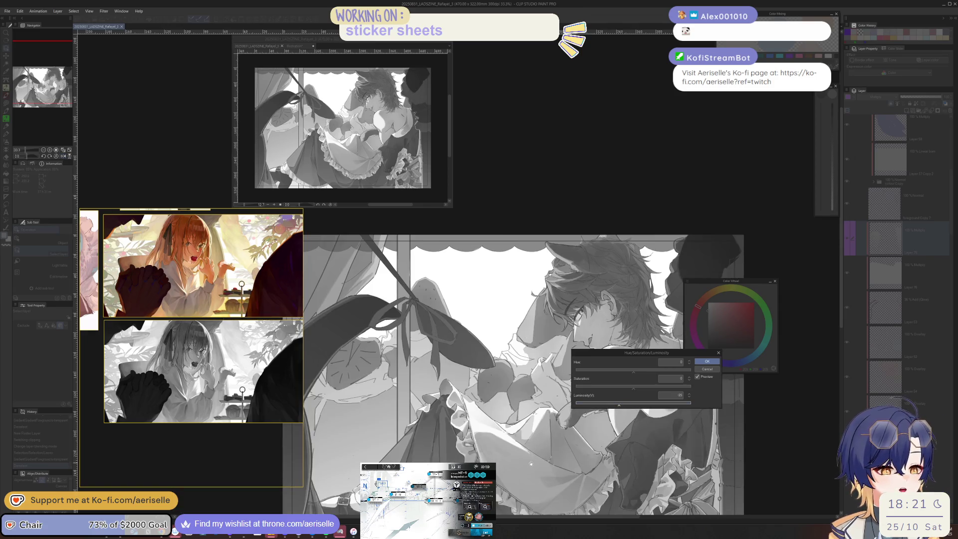
pyautogui.moveTo(534, 451); pyautogui.dragTo(568, 403)
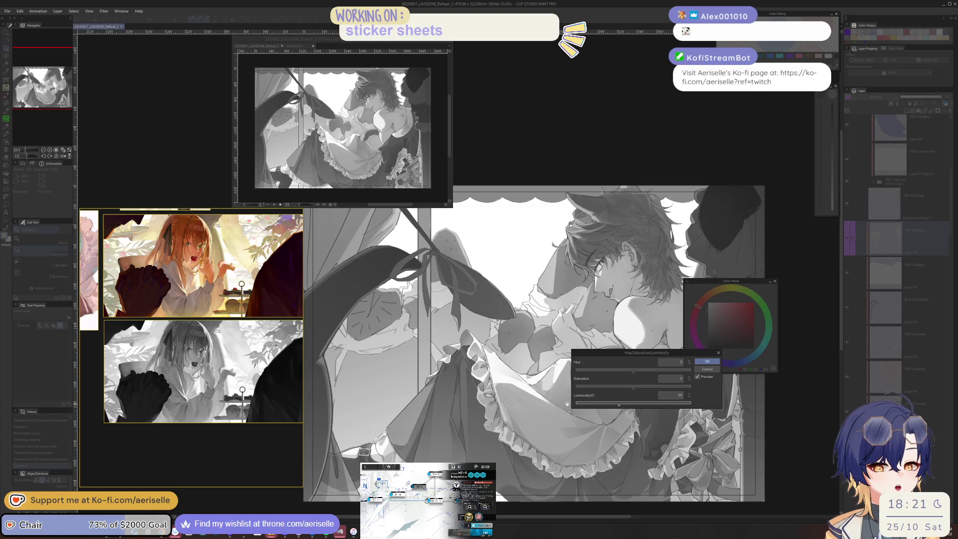
pyautogui.click(619, 405)
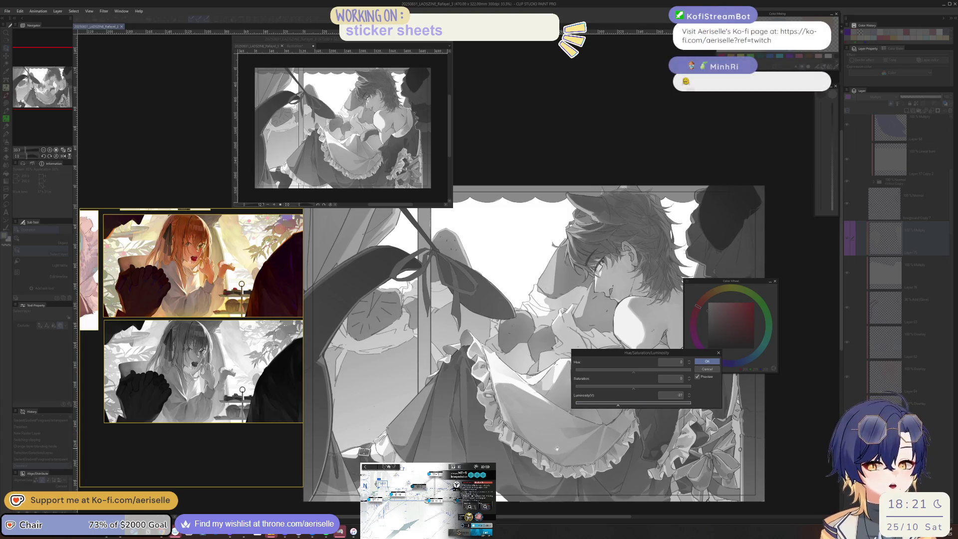
pyautogui.click(619, 406)
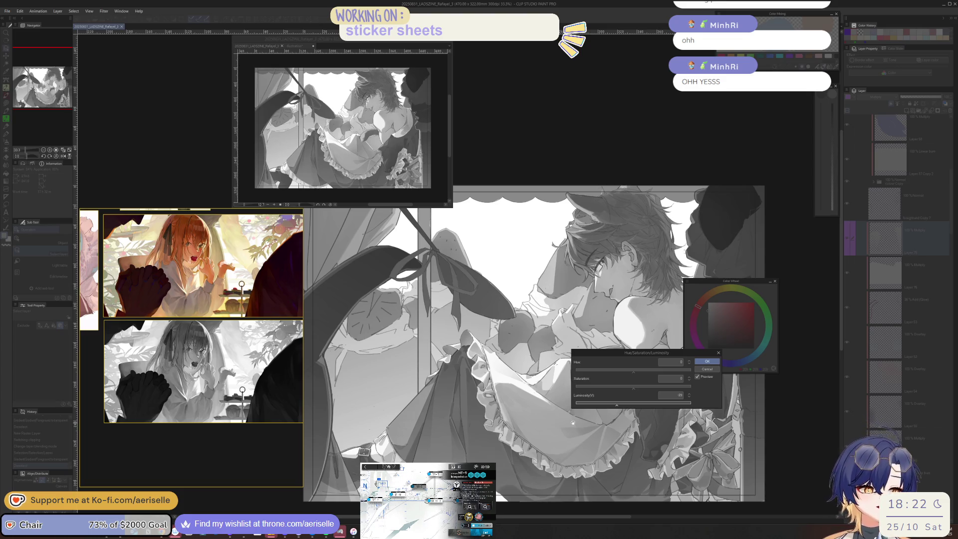
pyautogui.click(689, 397)
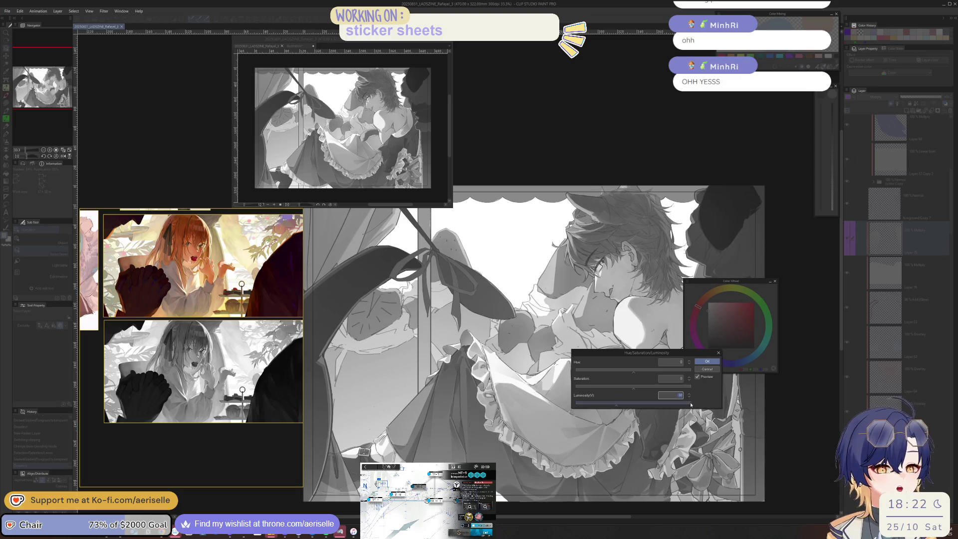
pyautogui.click(612, 405)
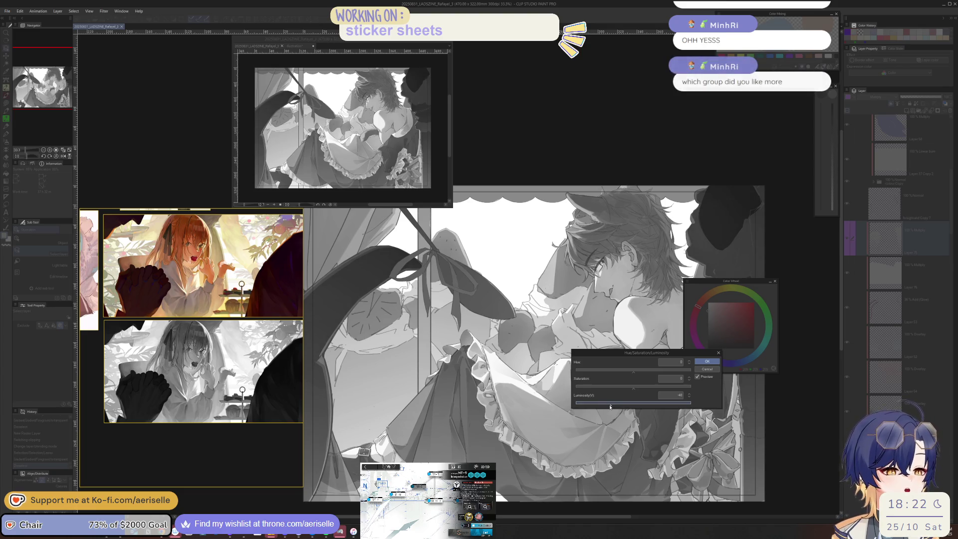
pyautogui.press('Return')
pyautogui.scroll(1, 551, 407)
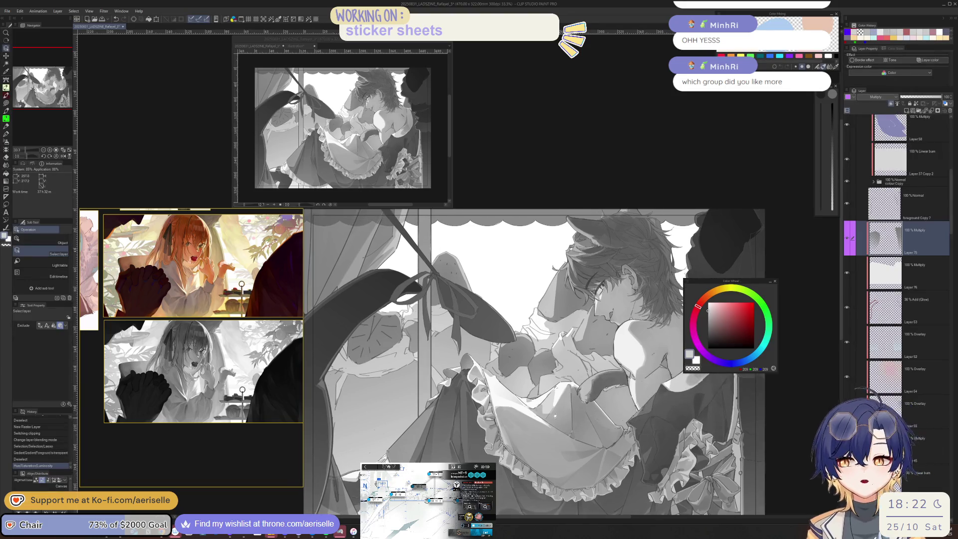
# Darken the multiply shading Layer 77 by lowering its luminosity to -40.
pyautogui.keyDown('ctrl'); pyautogui.keyDown('shift'); pyautogui.click(551, 407); pyautogui.keyUp('shift'); pyautogui.keyUp('ctrl')
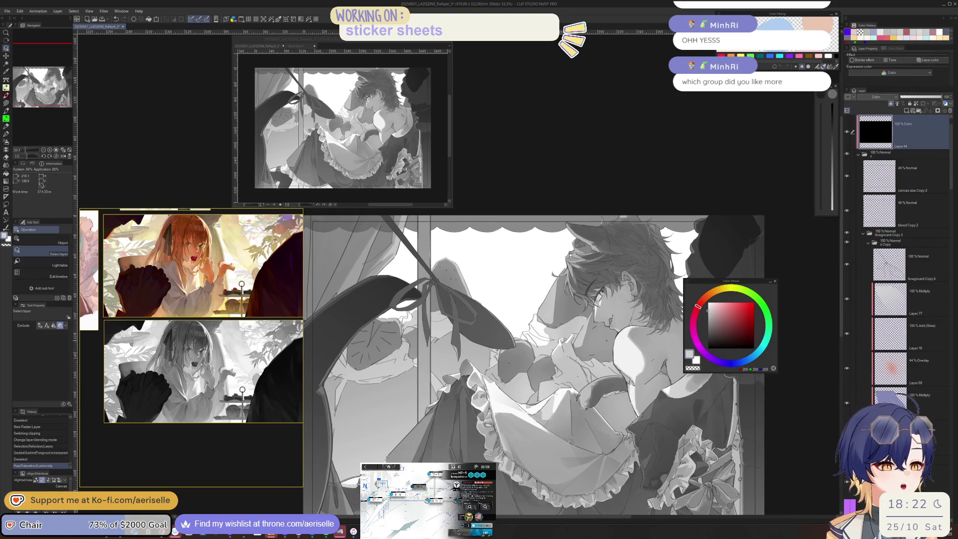
pyautogui.press('h')
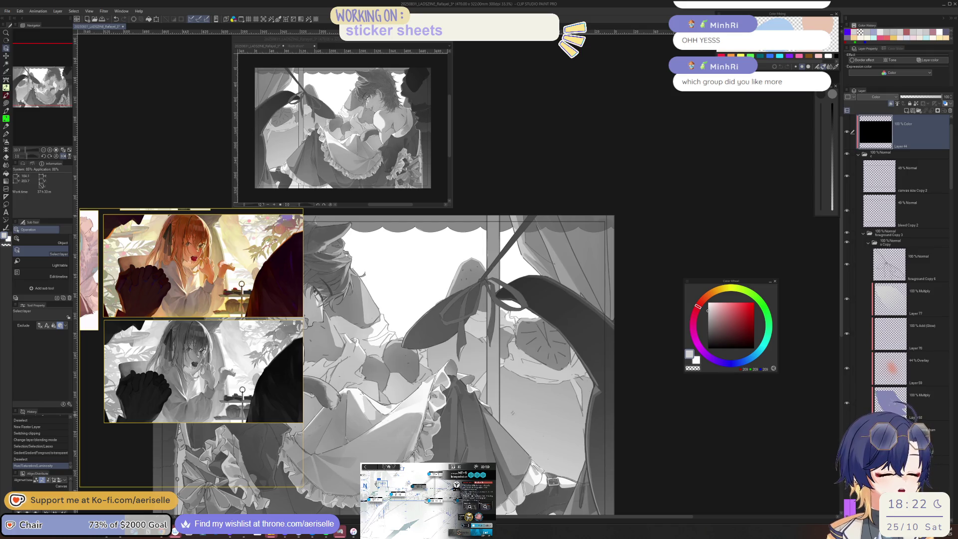
pyautogui.press('h')
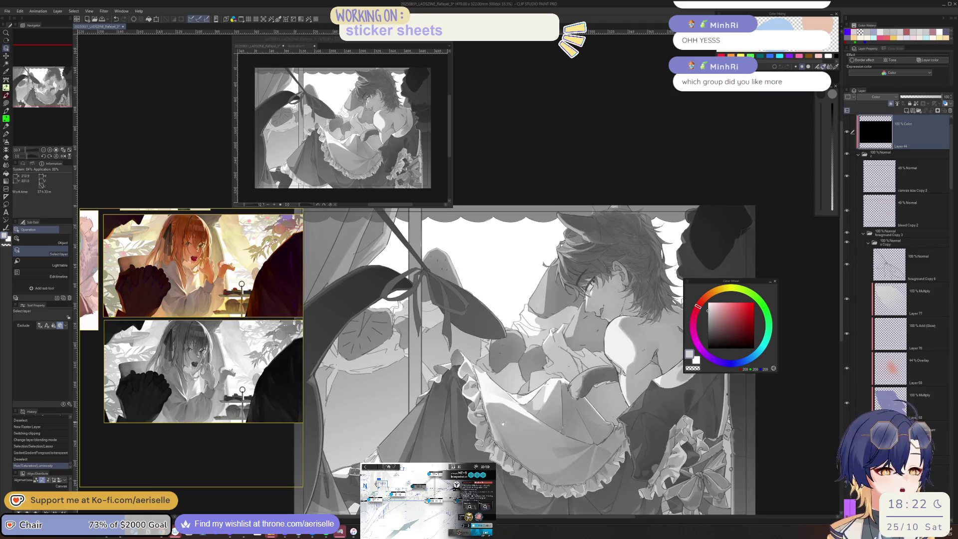
pyautogui.click(908, 301)
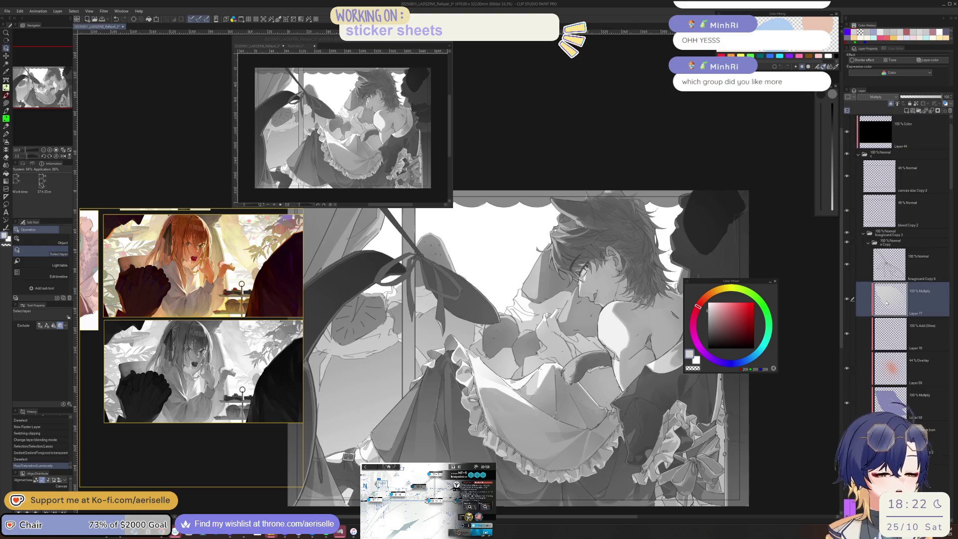
pyautogui.hotkey('ctrl', 'u')
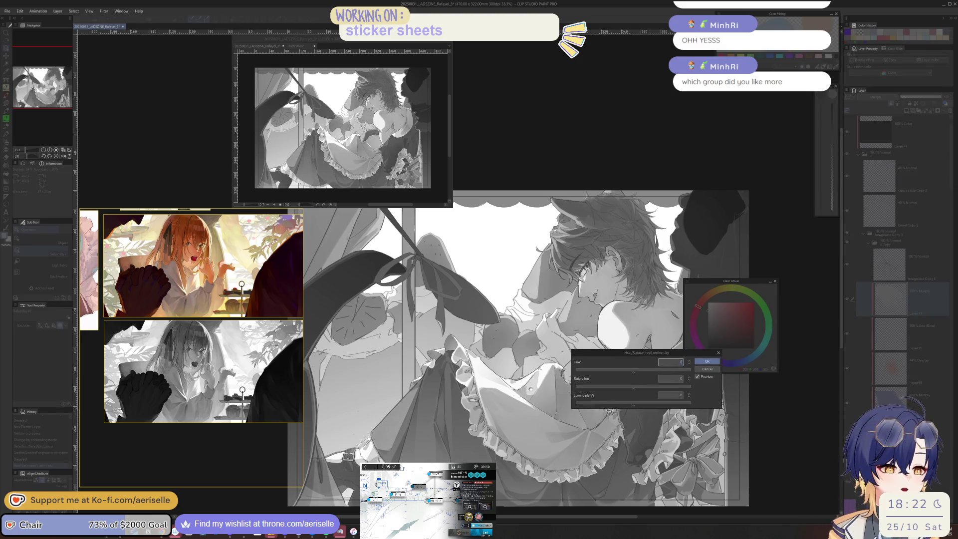
pyautogui.moveTo(624, 406); pyautogui.dragTo(621, 407)
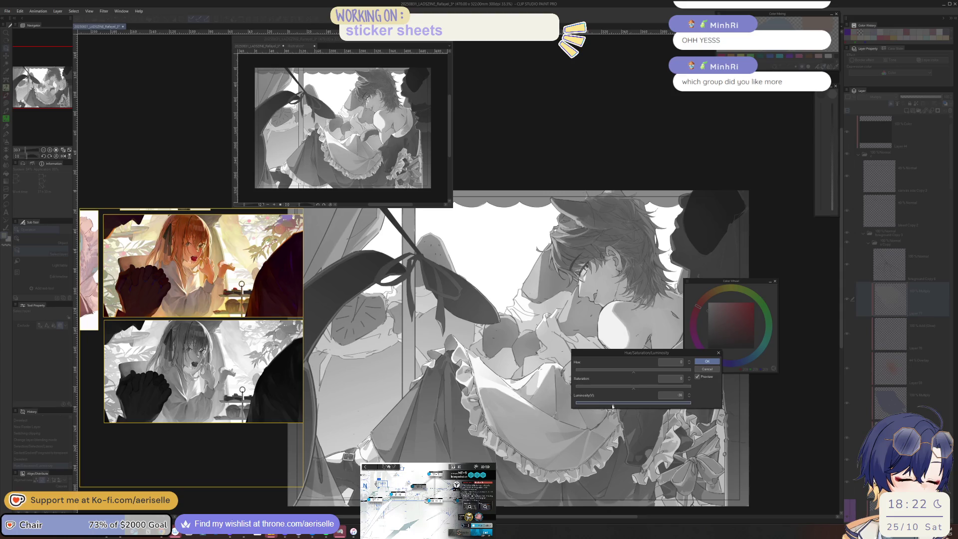
pyautogui.moveTo(613, 407); pyautogui.dragTo(610, 406)
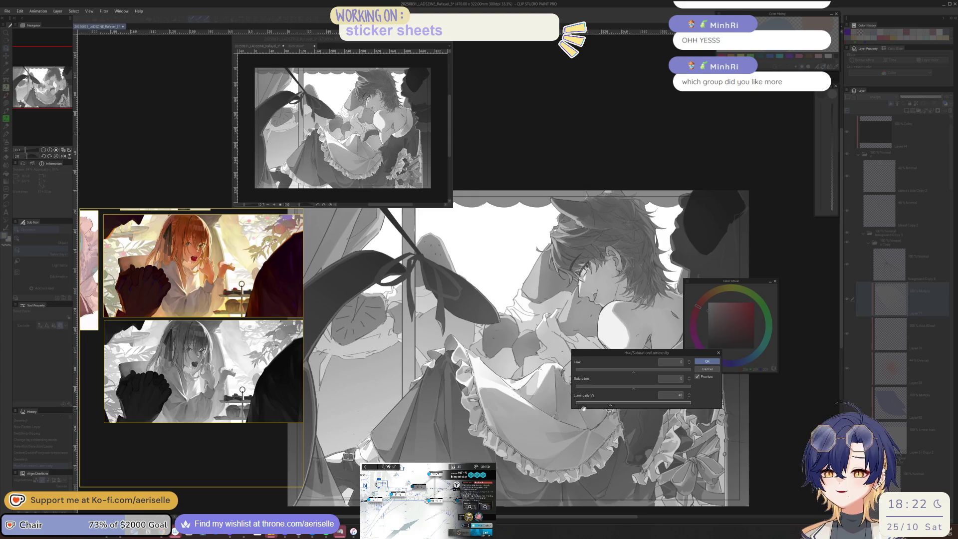
pyautogui.click(707, 361)
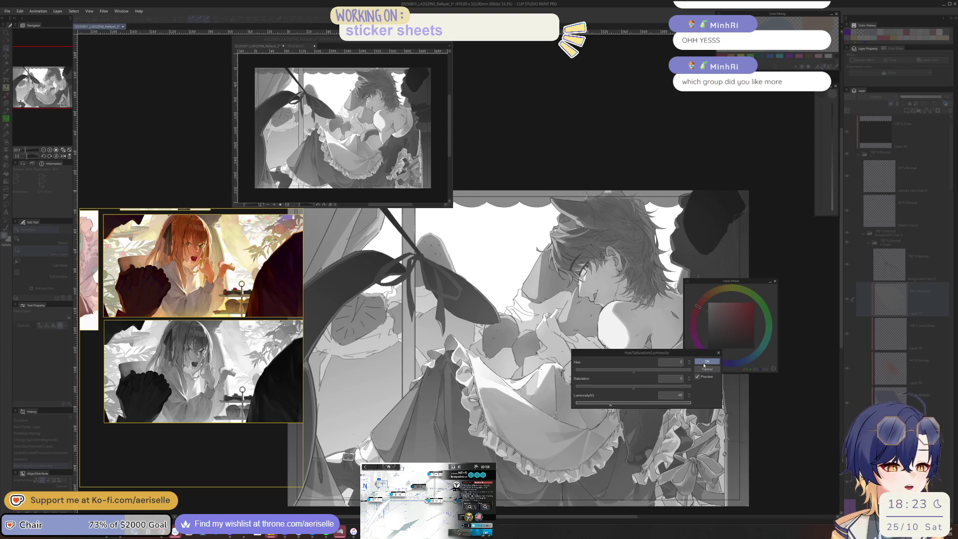
# Mirror the canvas to check the darkened shading, then recentre the illustration.
pyautogui.press('h')
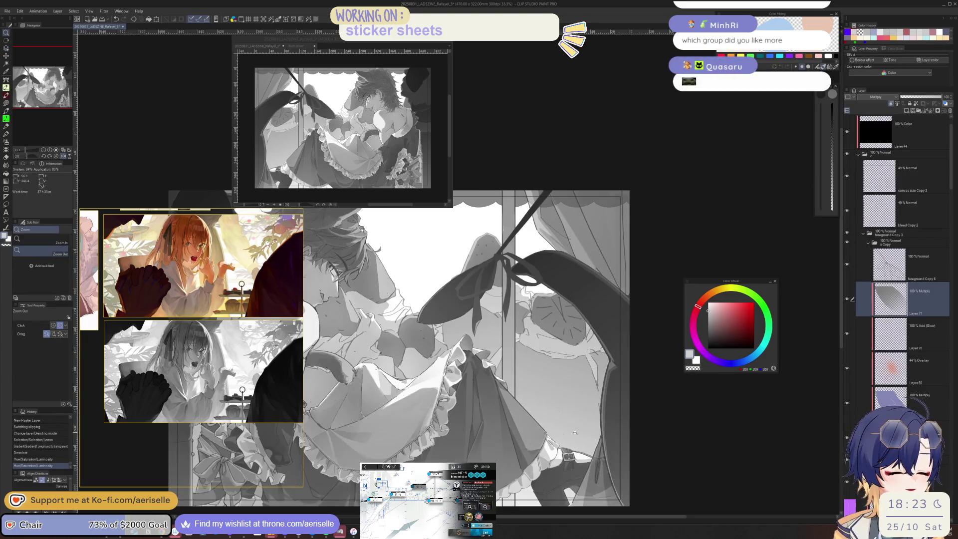
pyautogui.press('h')
pyautogui.scroll(-1, 574, 420)
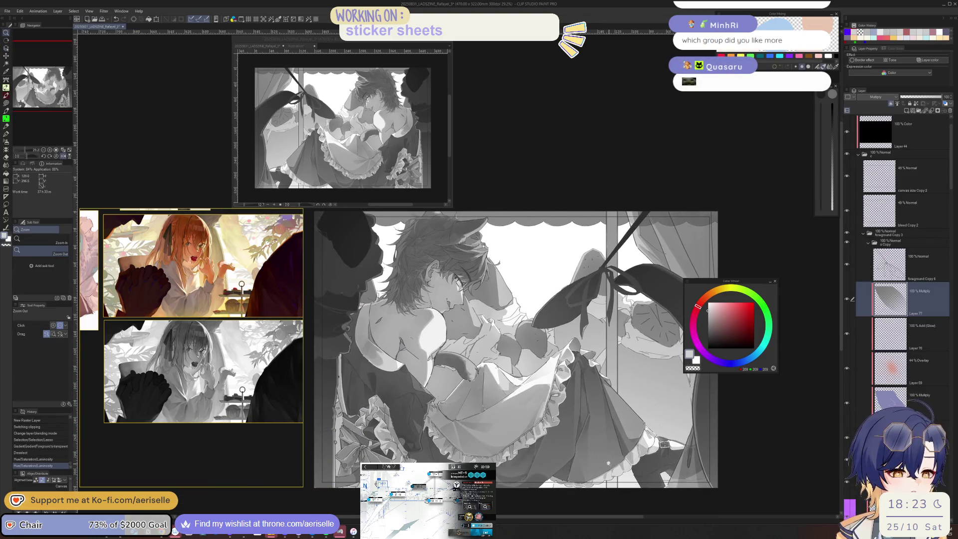
pyautogui.press('h')
pyautogui.moveTo(474, 340); pyautogui.dragTo(510, 343)
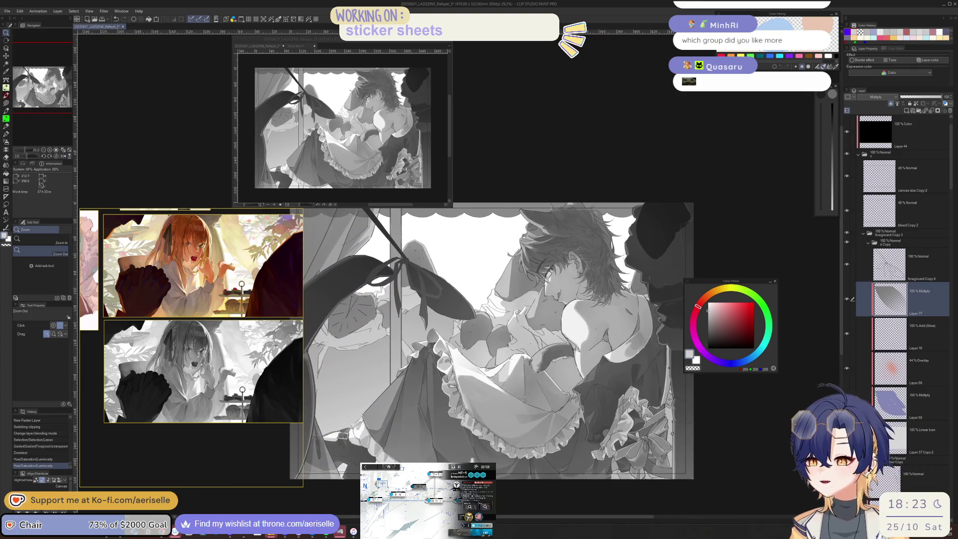
pyautogui.press('h')
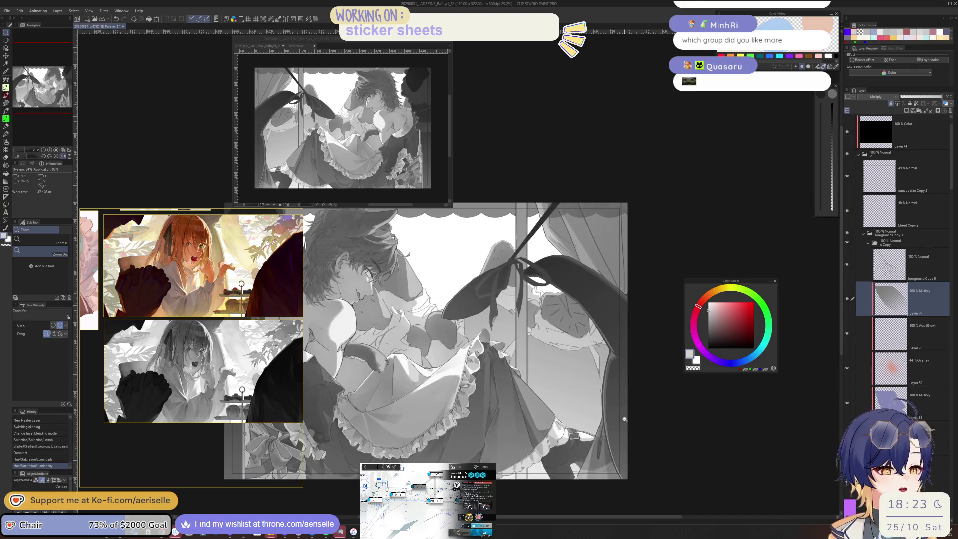
pyautogui.moveTo(558, 448); pyautogui.dragTo(575, 443)
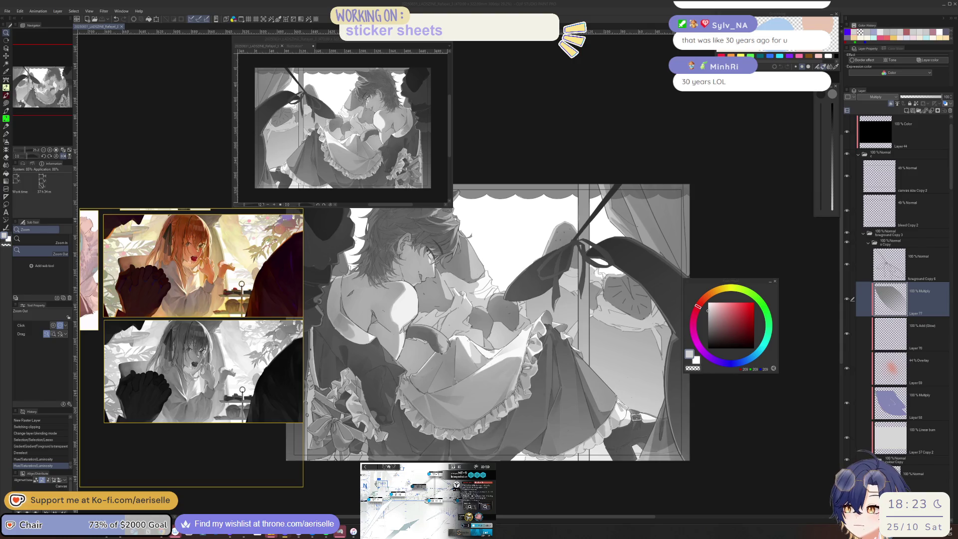
pyautogui.hotkey('alt', 'Tab')
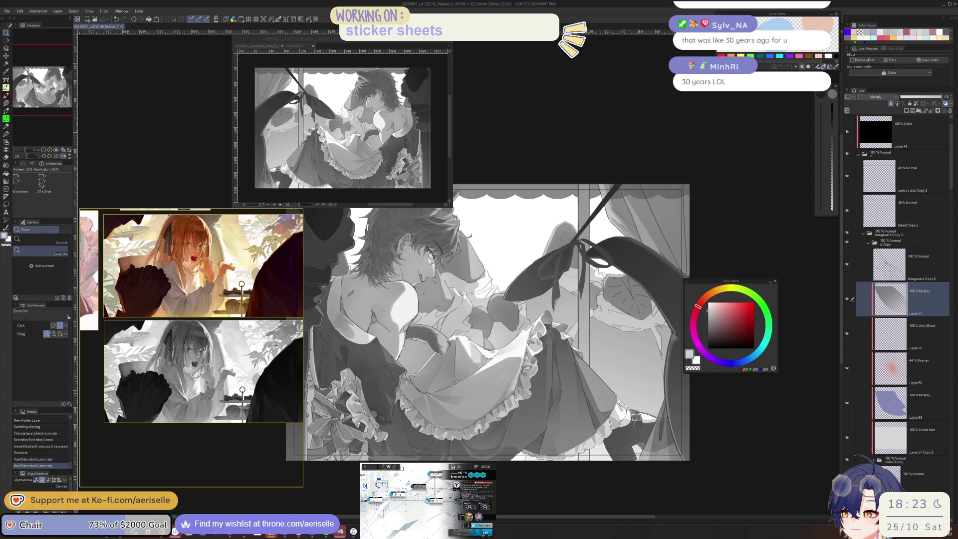
pyautogui.hotkey('alt', 'Tab')
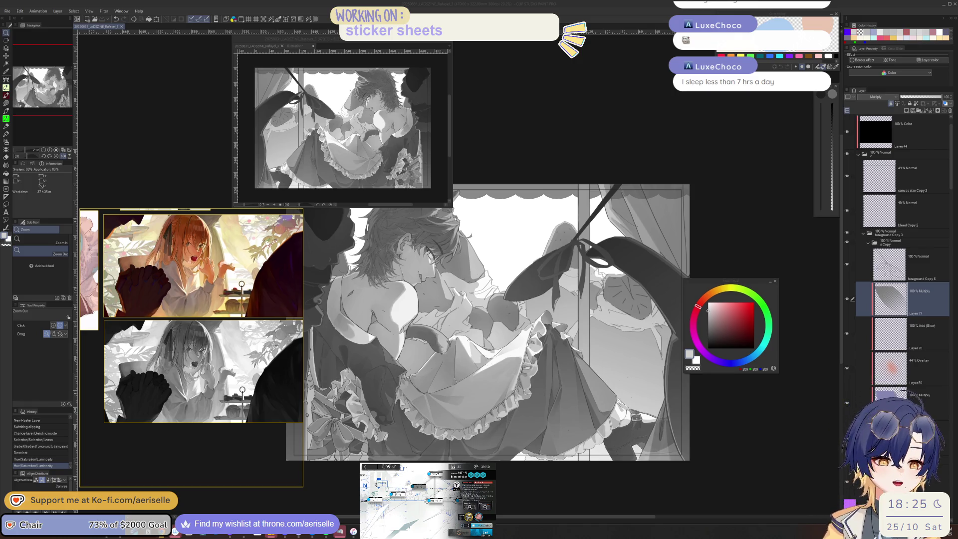
# Drag the Color Wheel panel upward, off the artwork.
pyautogui.click(749, 283)
pyautogui.moveTo(717, 279); pyautogui.dragTo(741, 151)
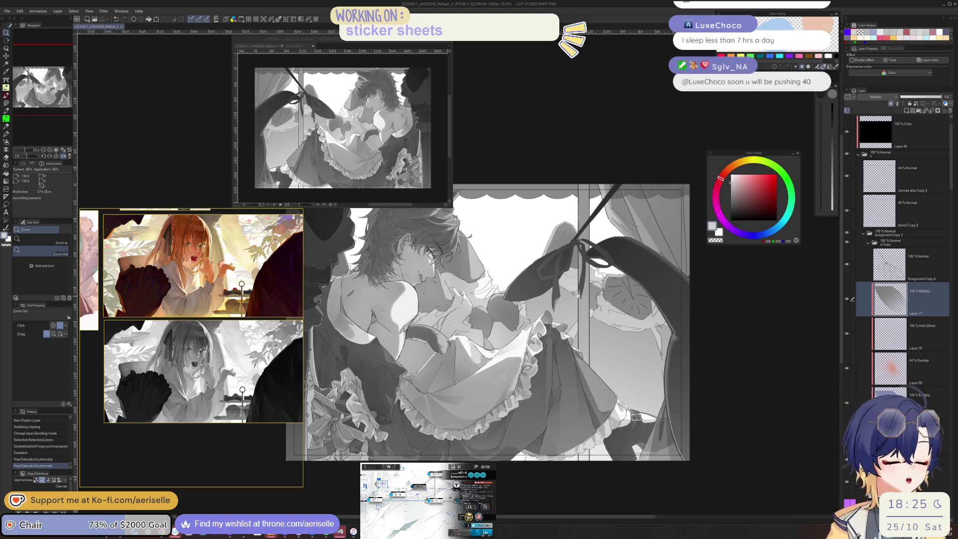
pyautogui.scroll(1, 551, 369)
pyautogui.scroll(1, 551, 368)
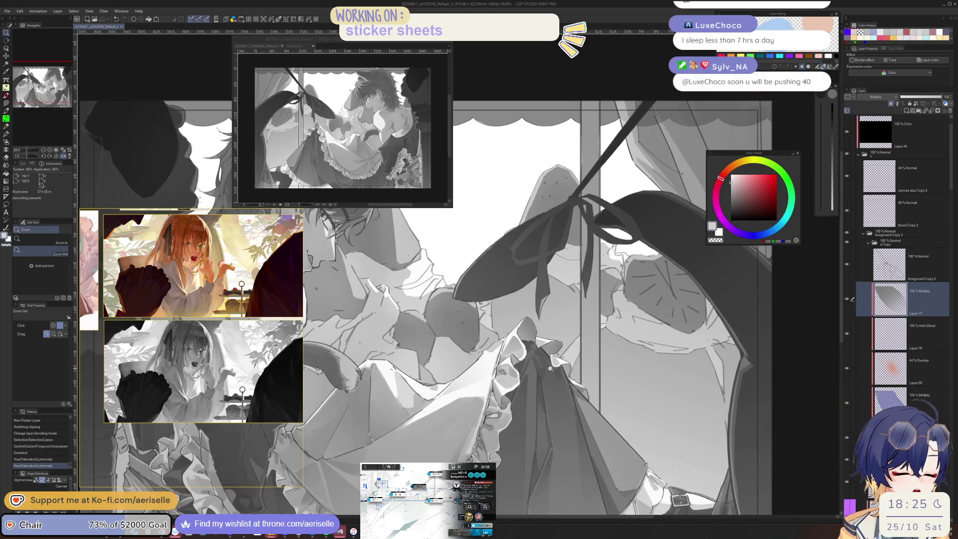
pyautogui.scroll(-1, 551, 368)
pyautogui.scroll(-1, 550, 368)
# Flip, pan and zoom the view to inspect the character's face and hair.
pyautogui.moveTo(652, 422)
pyautogui.mouseDown()
pyautogui.moveTo(621, 431)
pyautogui.moveTo(613, 421)
pyautogui.mouseUp()
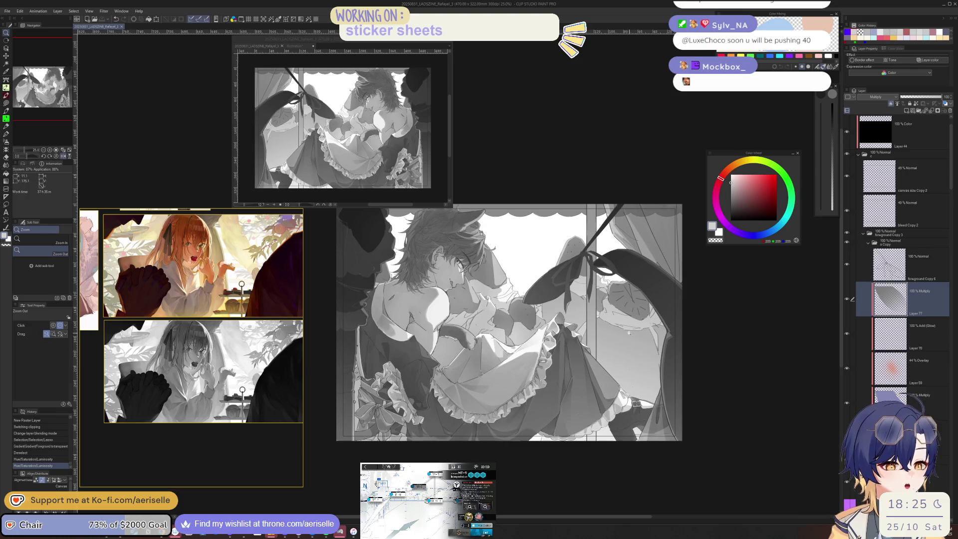
pyautogui.press('h')
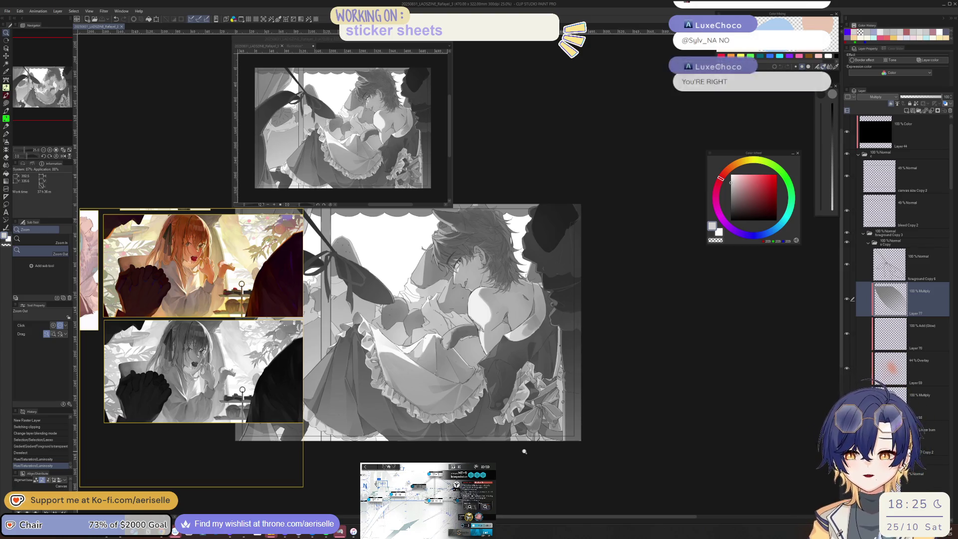
pyautogui.click(601, 238)
pyautogui.moveTo(597, 295)
pyautogui.mouseDown()
pyautogui.moveTo(624, 351)
pyautogui.moveTo(657, 343)
pyautogui.mouseUp()
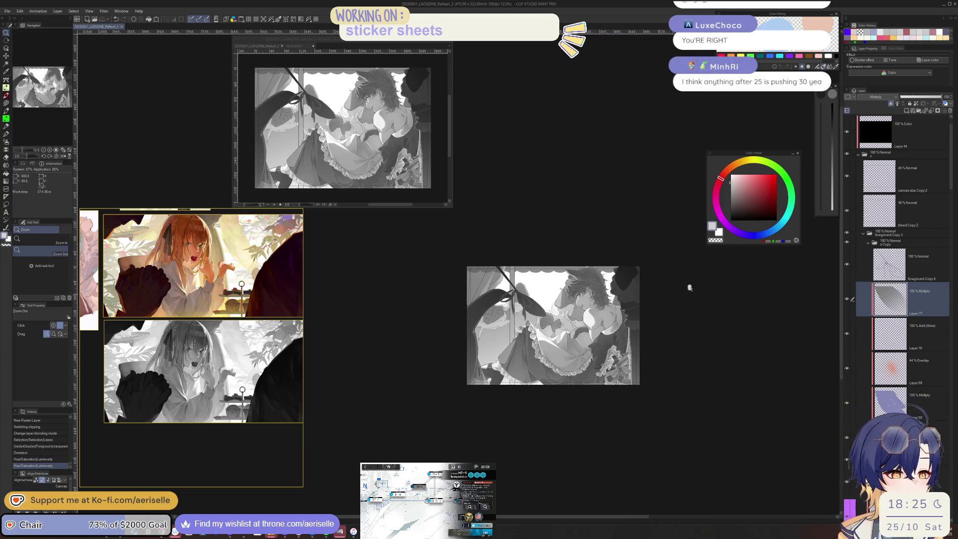
pyautogui.scroll(2, 640, 266)
pyautogui.scroll(3, 640, 266)
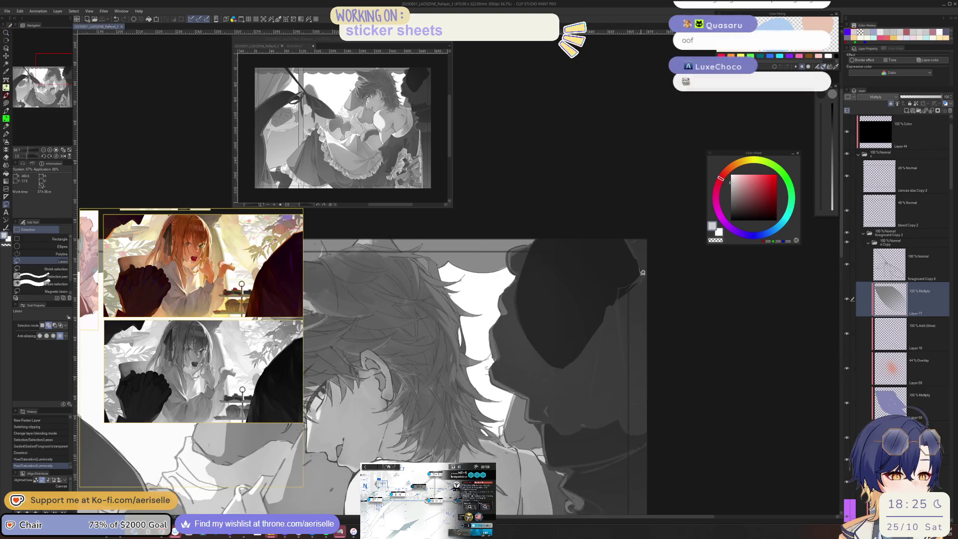
# Expand the colour Copy 2 folder and select Layer 23 Copy.
pyautogui.moveTo(639, 266); pyautogui.dragTo(604, 337)
pyautogui.hotkey('ctrl', 'z')
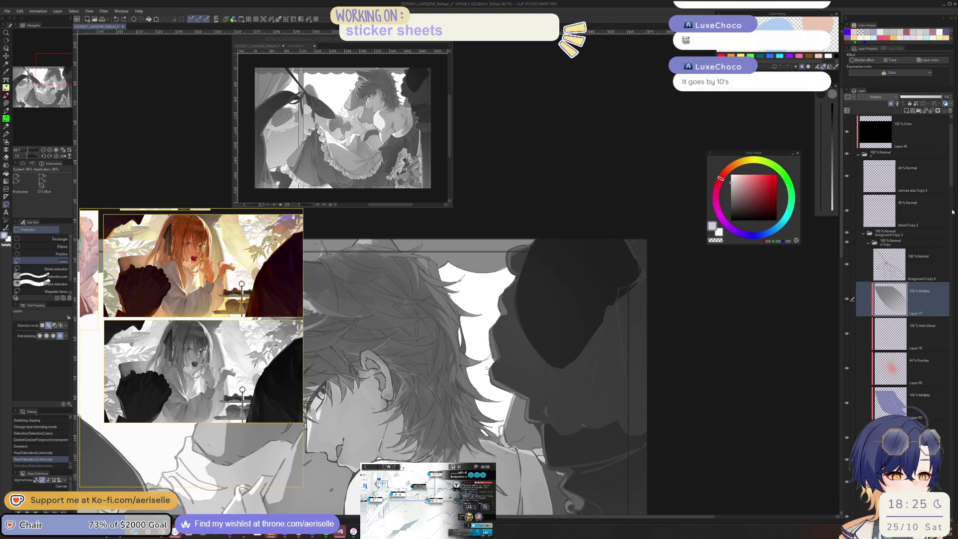
pyautogui.scroll(-5, 924, 249)
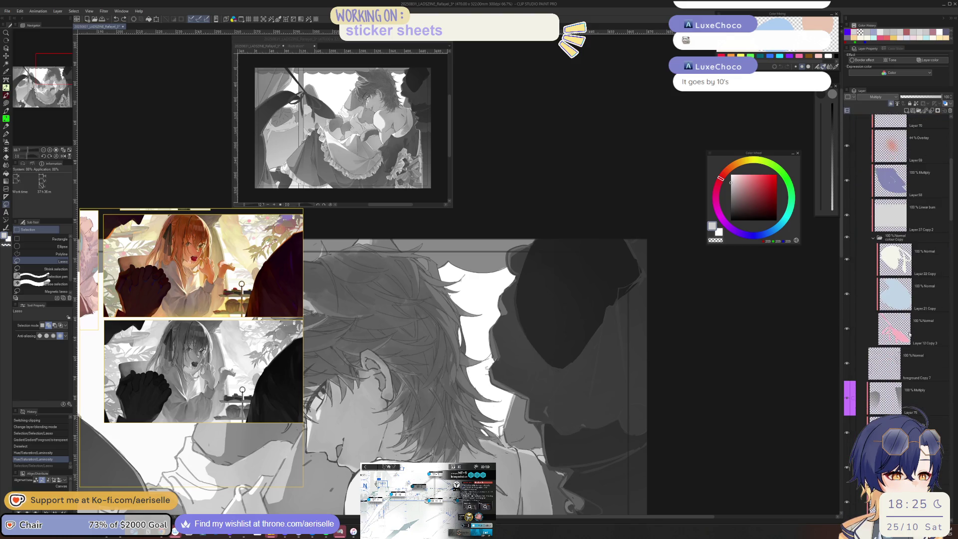
pyautogui.moveTo(949, 204); pyautogui.dragTo(947, 260)
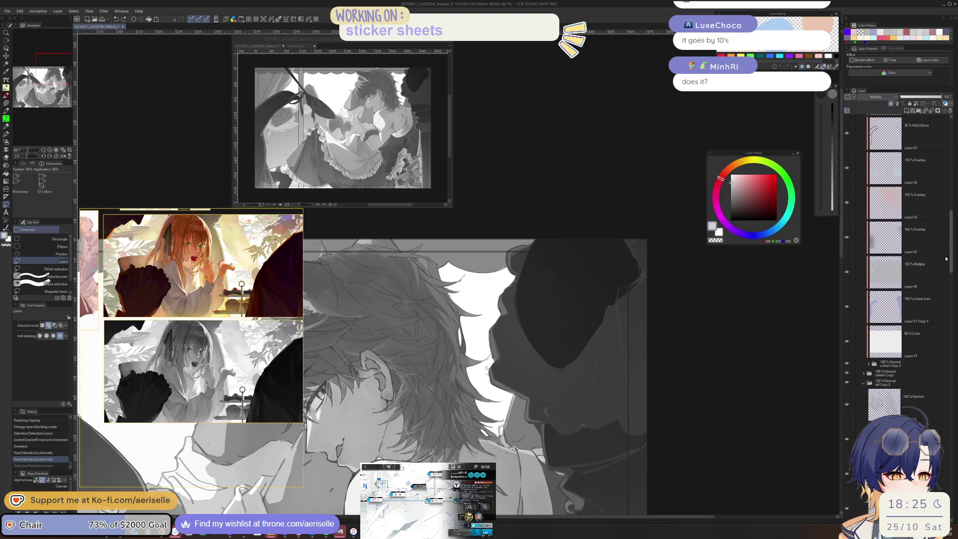
pyautogui.click(870, 365)
pyautogui.scroll(-4, 879, 275)
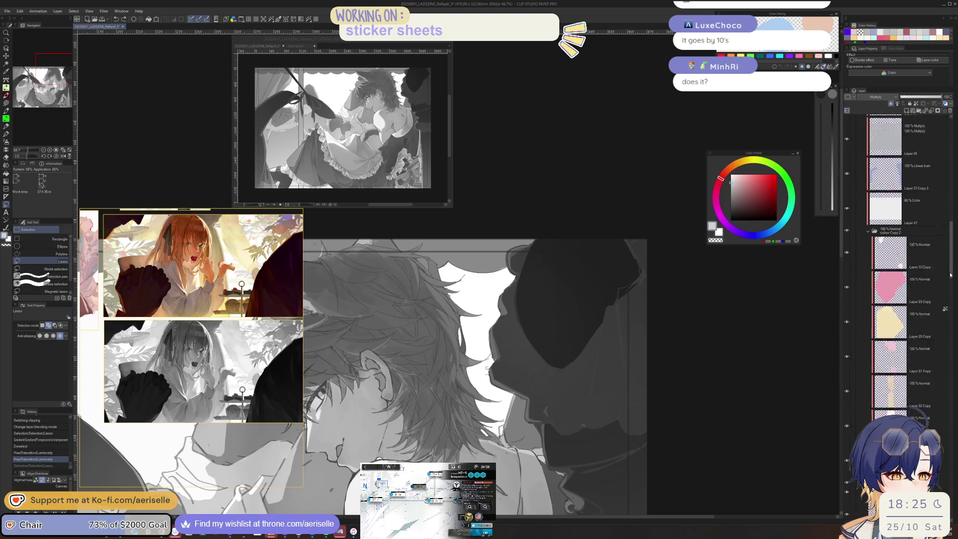
pyautogui.click(866, 214)
# Erase the stray colour beside the dark shape with the Hard eraser at size 25.
pyautogui.press('e')
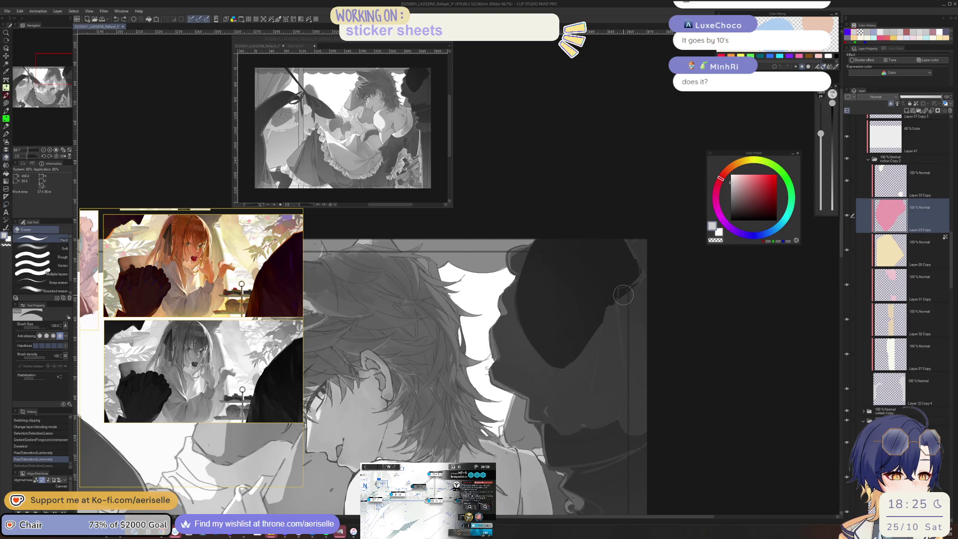
pyautogui.click(624, 295)
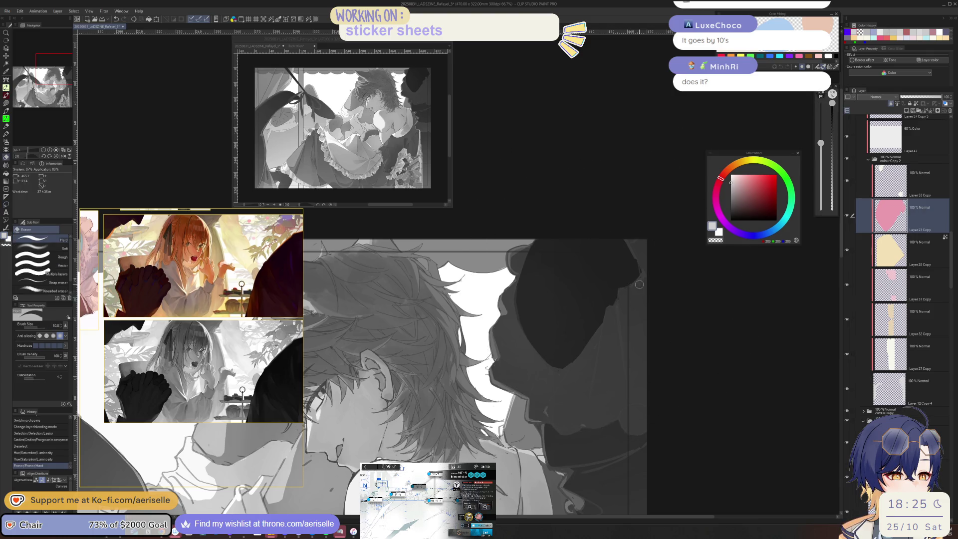
pyautogui.moveTo(627, 291)
pyautogui.mouseDown()
pyautogui.moveTo(620, 299)
pyautogui.moveTo(643, 268)
pyautogui.moveTo(648, 279)
pyautogui.mouseUp()
pyautogui.press('[')
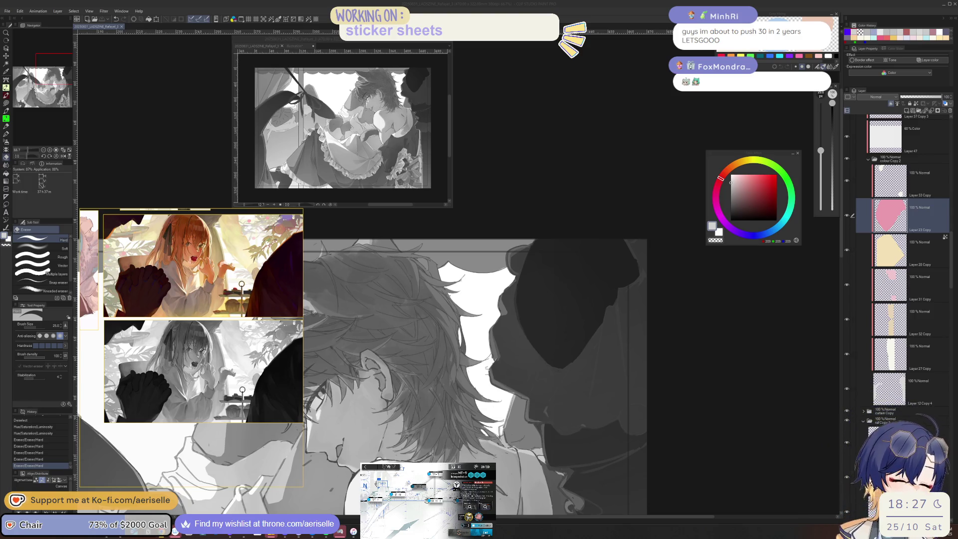
# Flip the view and select the multiply shading Layer 75.
pyautogui.press('h')
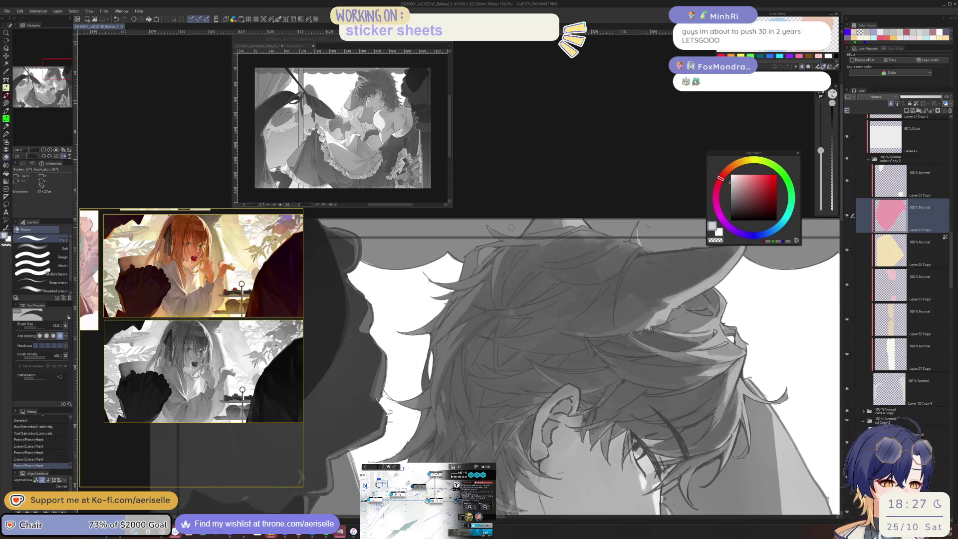
pyautogui.scroll(5, 943, 197)
pyautogui.scroll(5, 942, 196)
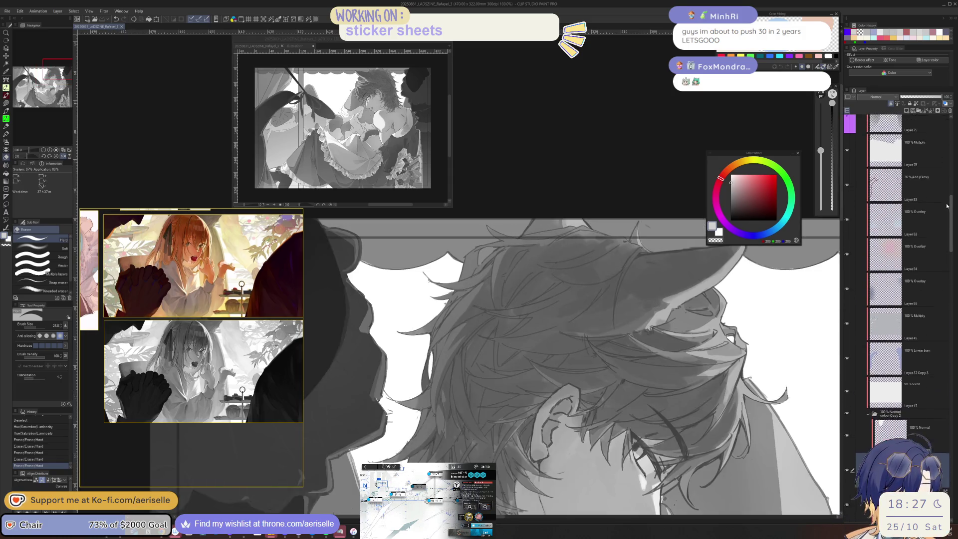
pyautogui.scroll(5, 941, 195)
pyautogui.click(941, 195)
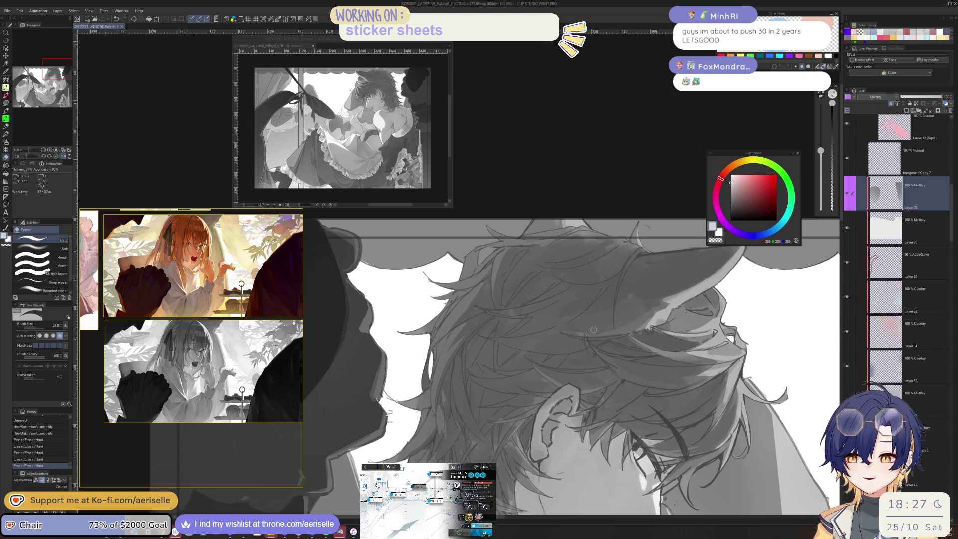
pyautogui.scroll(-3, 594, 330)
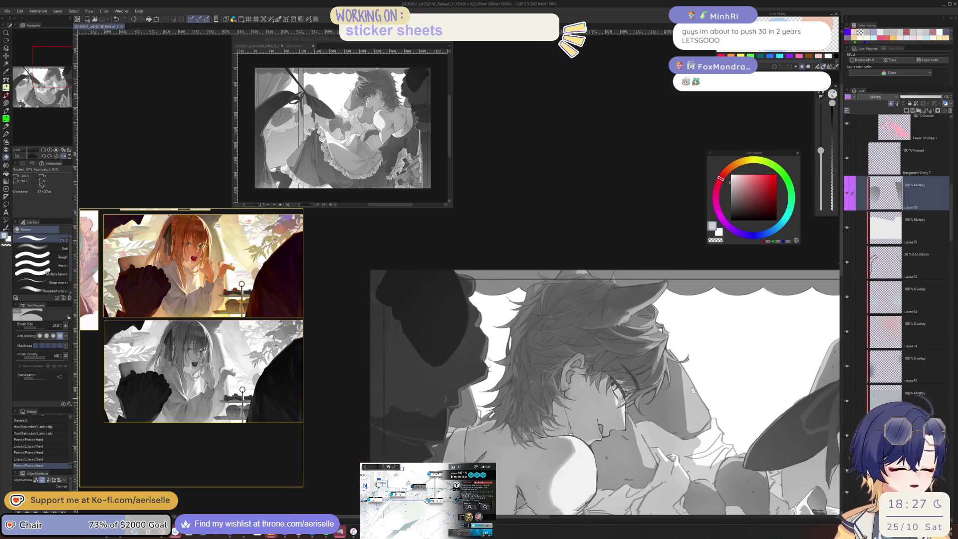
pyautogui.scroll(-2, 659, 329)
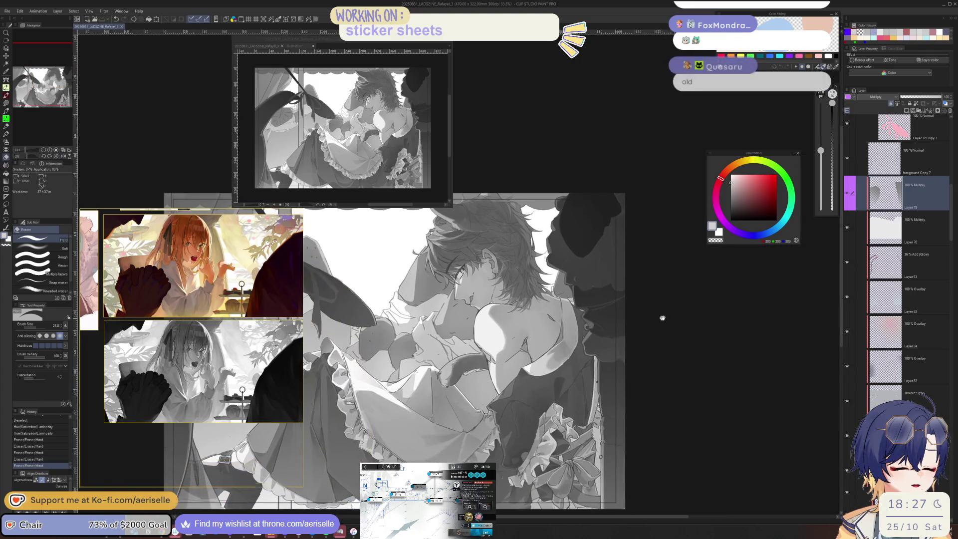
pyautogui.moveTo(673, 317); pyautogui.dragTo(737, 312)
# Pick layers from the artwork and hide the greyscale check layer to restore full colour.
pyautogui.press('o')
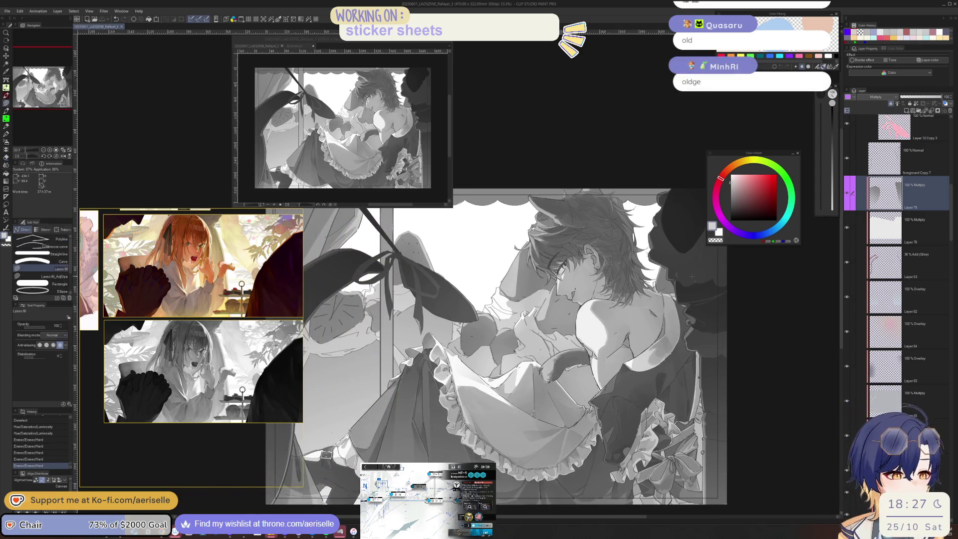
pyautogui.click(689, 273)
pyautogui.scroll(-3, 689, 274)
pyautogui.click(848, 132)
pyautogui.scroll(4, 664, 303)
pyautogui.click(663, 303)
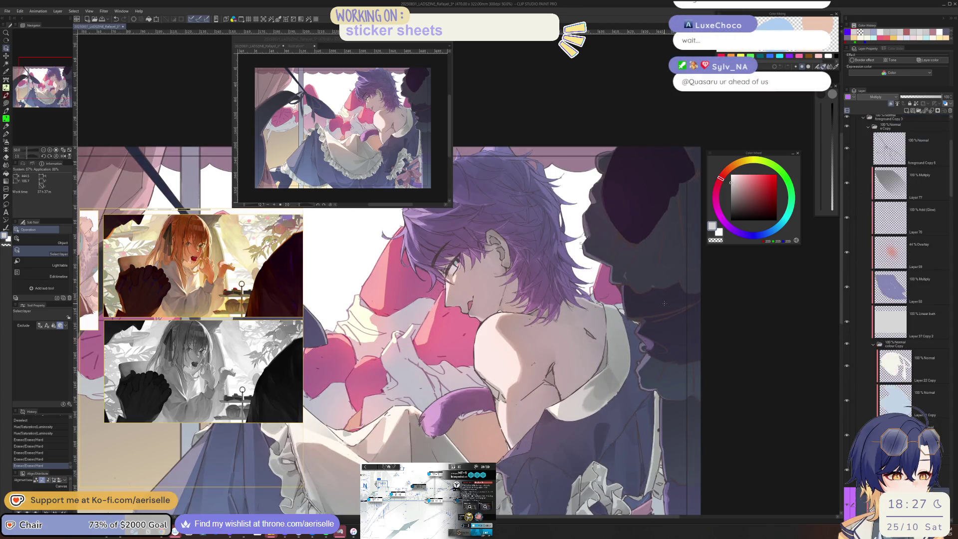
pyautogui.scroll(-2, 664, 303)
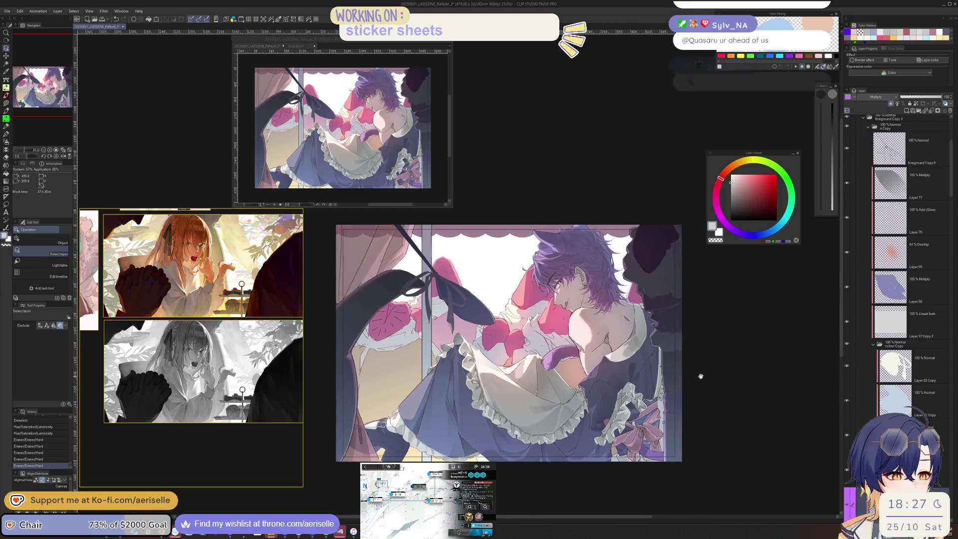
pyautogui.moveTo(700, 376); pyautogui.dragTo(709, 375)
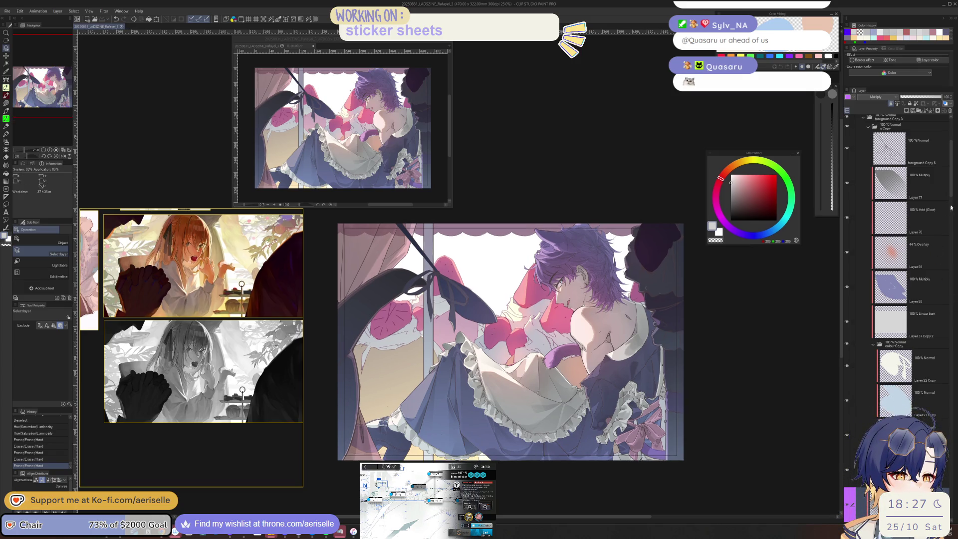
pyautogui.scroll(-1, 952, 206)
pyautogui.moveTo(953, 212); pyautogui.dragTo(954, 239)
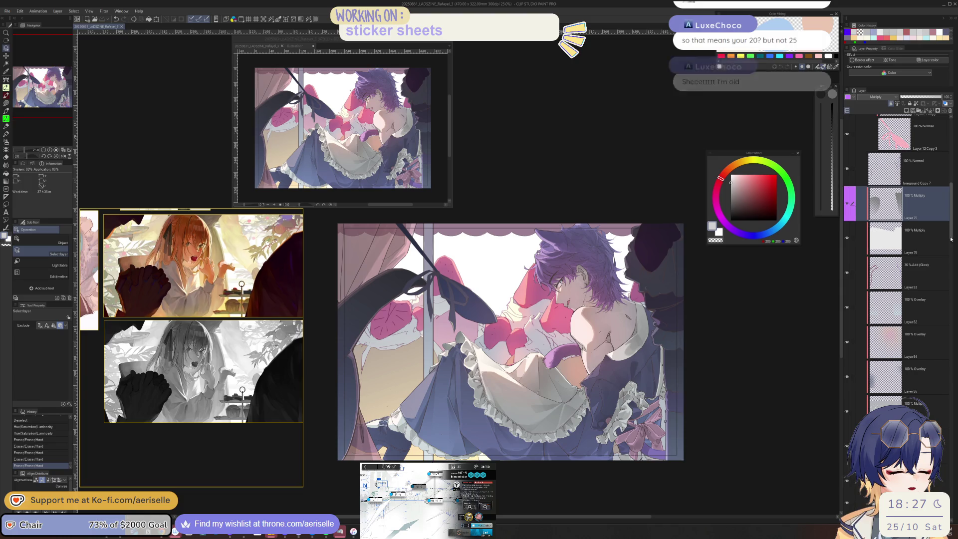
# Shift the hue of the Overlay tint Layer 52 by 180 with Hue/Saturation/Luminosity.
pyautogui.click(913, 307)
pyautogui.hotkey('ctrl', 'u')
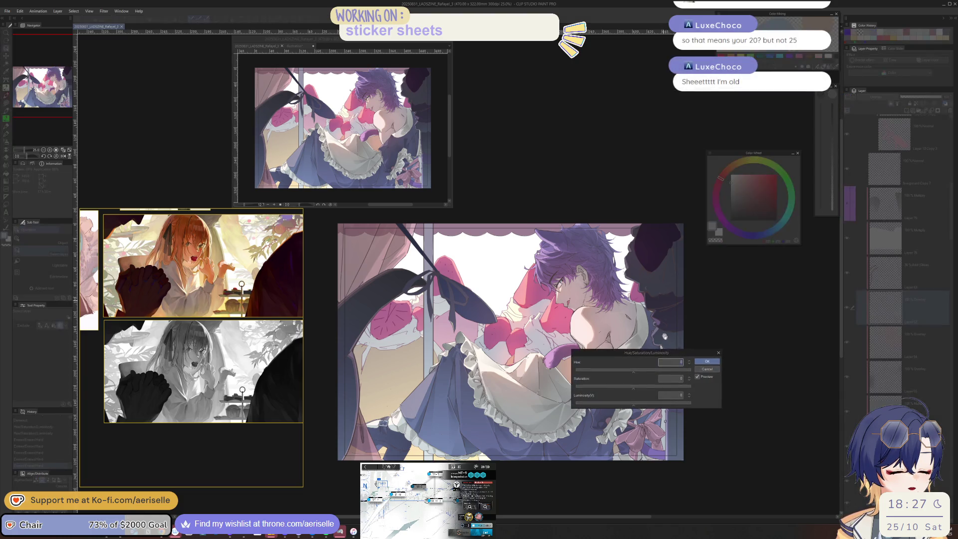
pyautogui.click(675, 371)
pyautogui.moveTo(680, 371); pyautogui.dragTo(702, 368)
pyautogui.click(706, 362)
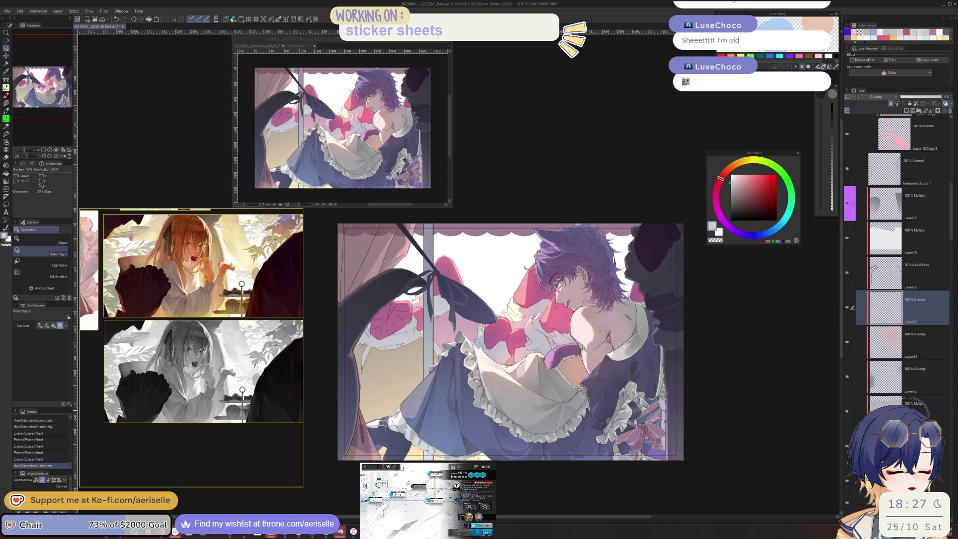
pyautogui.hotkey('ctrl', 'u')
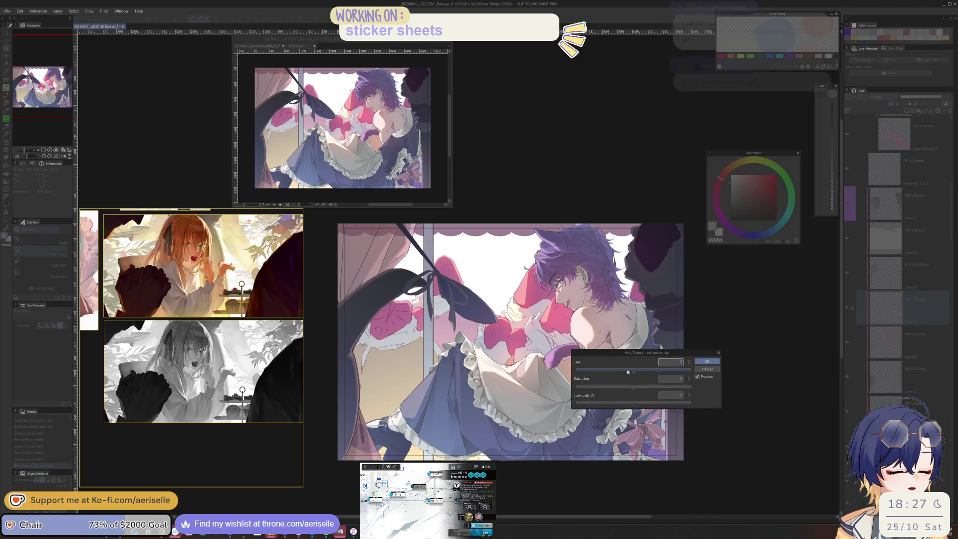
pyautogui.click(707, 361)
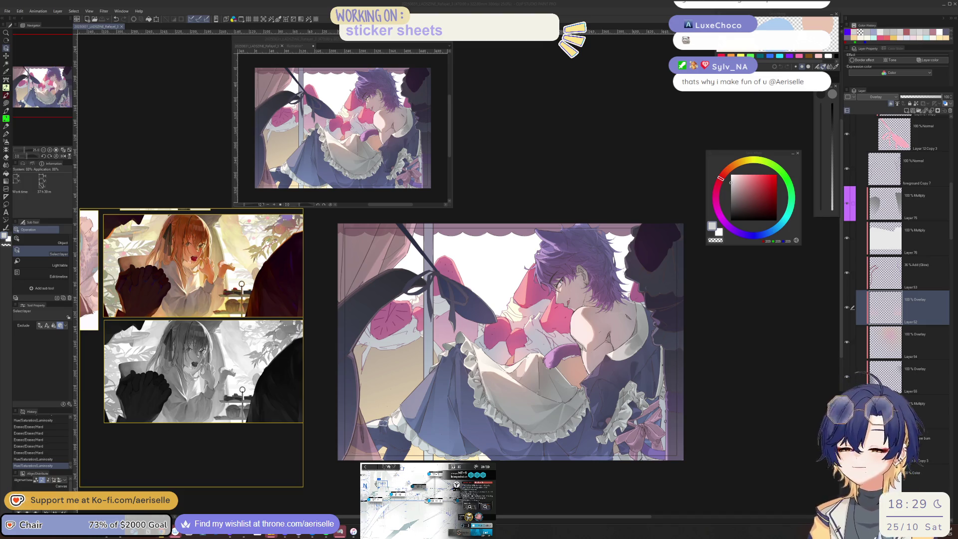
pyautogui.click(716, 310)
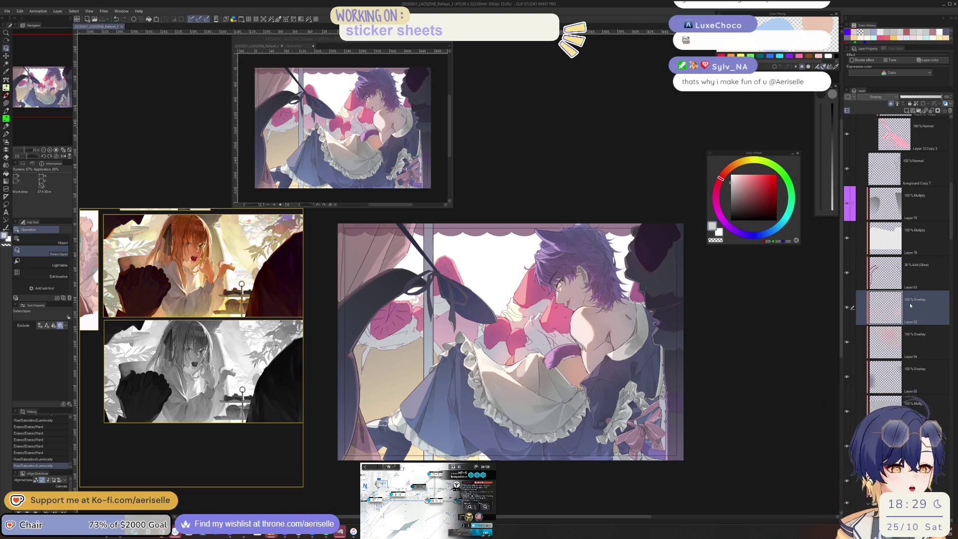
pyautogui.moveTo(645, 374)
pyautogui.mouseDown()
pyautogui.moveTo(655, 373)
pyautogui.moveTo(648, 389)
pyautogui.mouseUp()
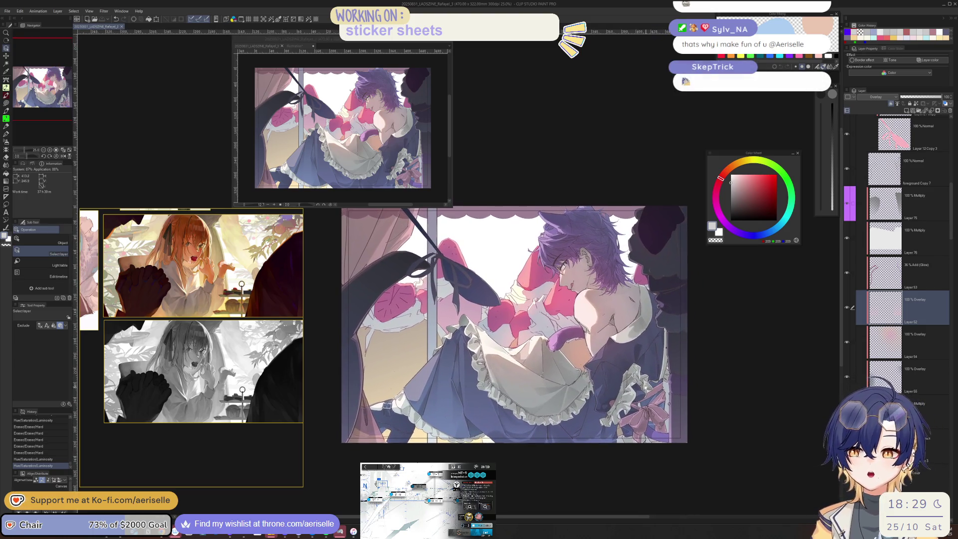
# Select the foreground Copy 7 layer by picking it from the artwork.
pyautogui.scroll(3, 609, 349)
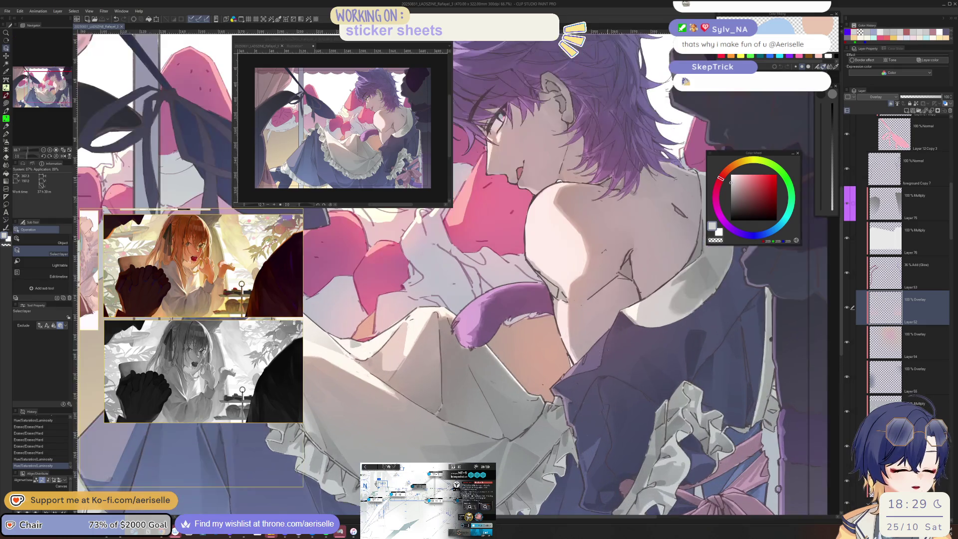
pyautogui.scroll(4, 609, 350)
pyautogui.scroll(3, 609, 350)
pyautogui.click(543, 398)
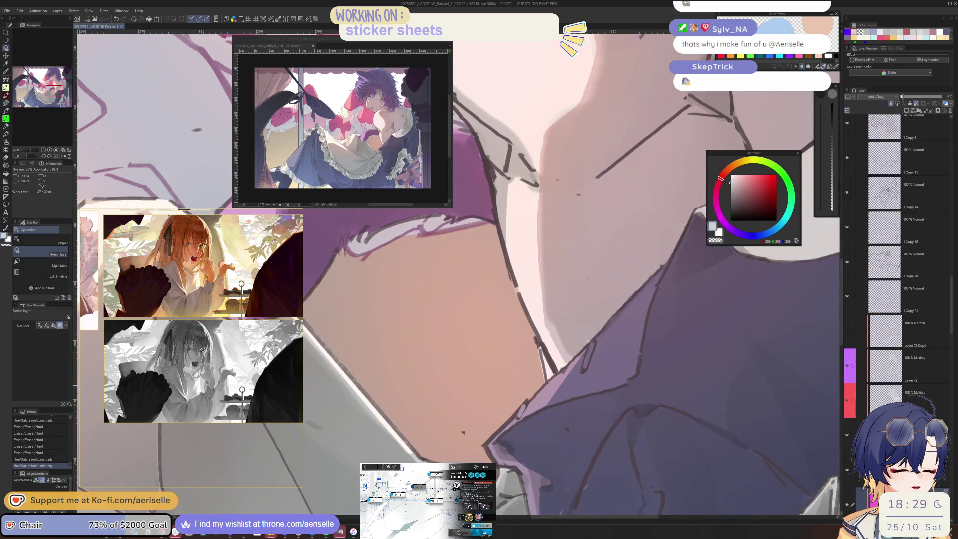
pyautogui.scroll(-5, 739, 410)
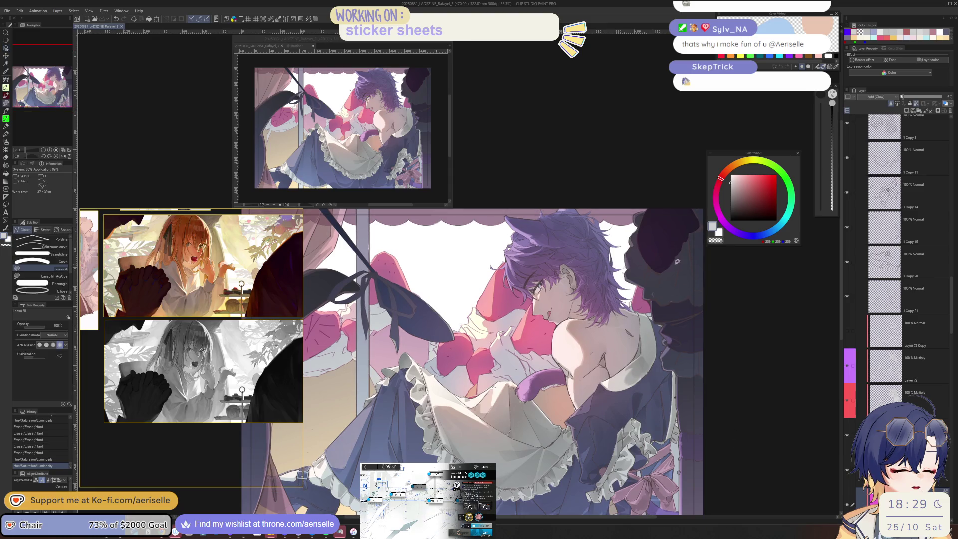
pyautogui.click(677, 274)
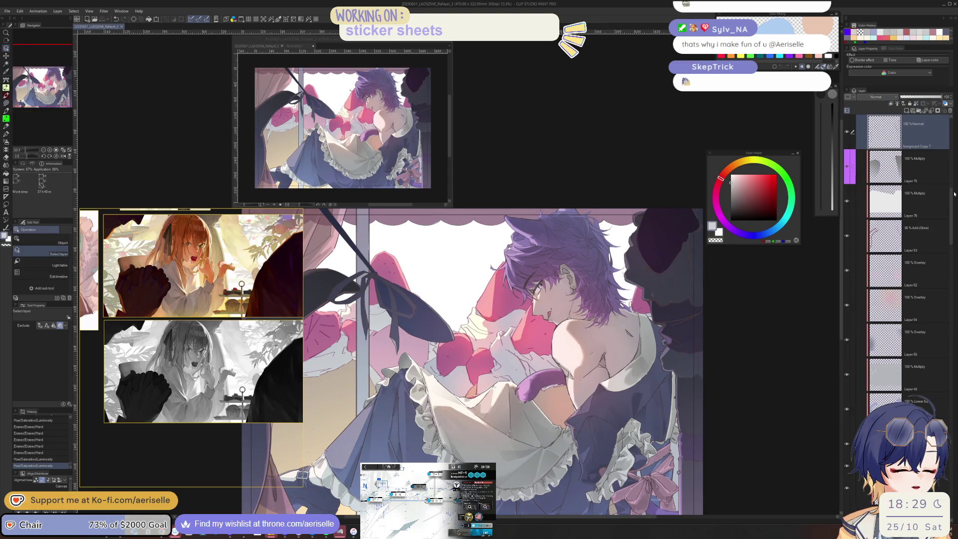
# Lasso-fill a freehand shape with a darker magenta.
pyautogui.scroll(3, 954, 193)
pyautogui.scroll(2, 663, 272)
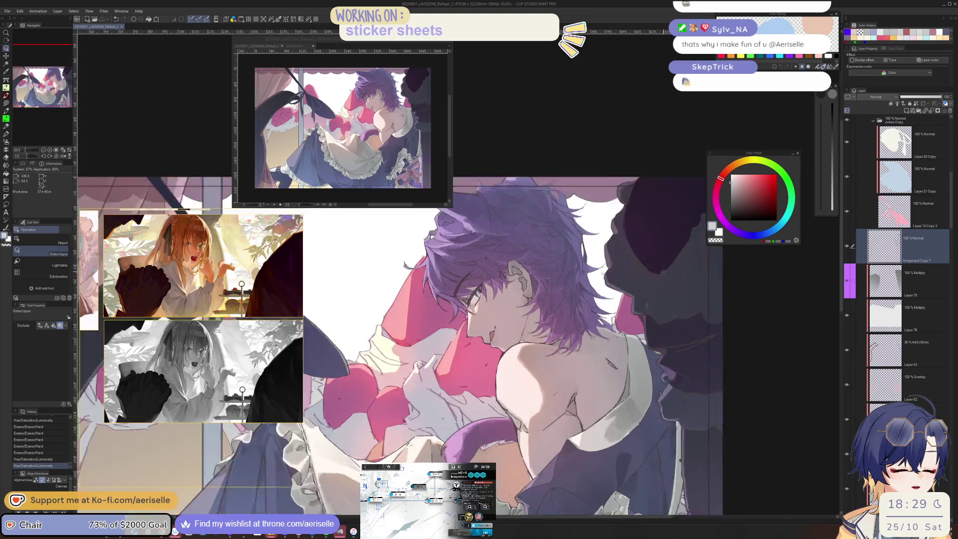
pyautogui.scroll(3, 664, 272)
pyautogui.click(737, 213)
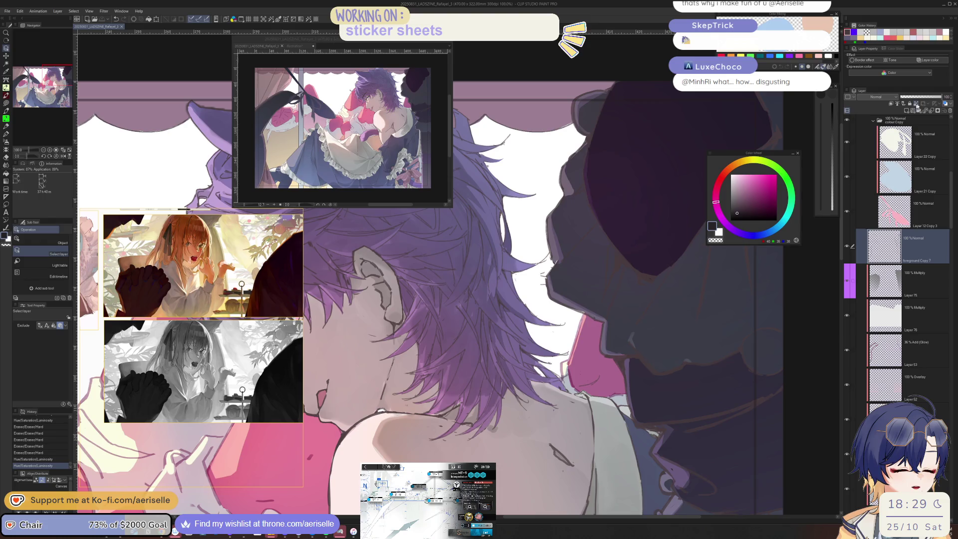
pyautogui.scroll(-7, 649, 299)
pyautogui.press('u')
pyautogui.moveTo(735, 286); pyautogui.dragTo(647, 457)
pyautogui.scroll(3, 665, 332)
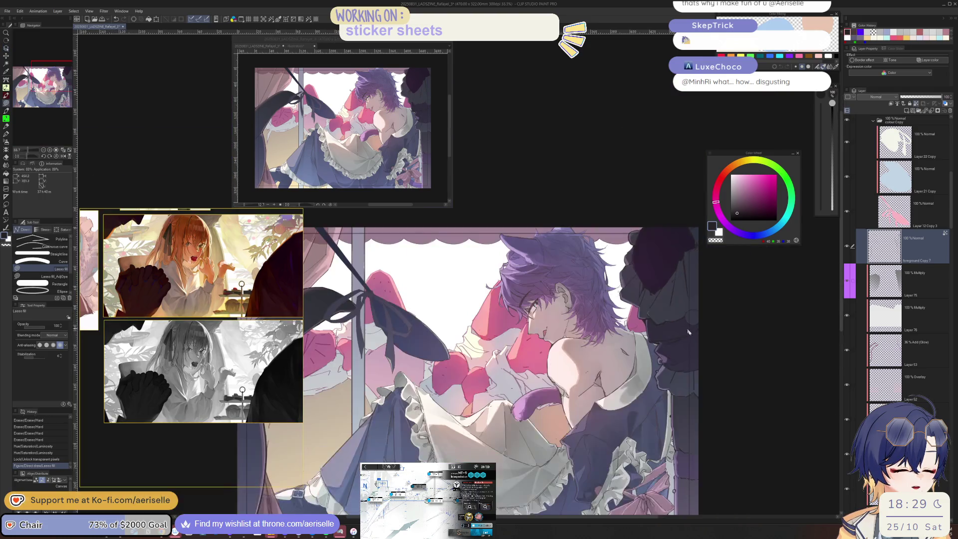
pyautogui.hotkey('ctrl', 'u')
# Raise the luminosity and set the hue of foreground Copy 7 to -57, then recentre.
pyautogui.click(644, 405)
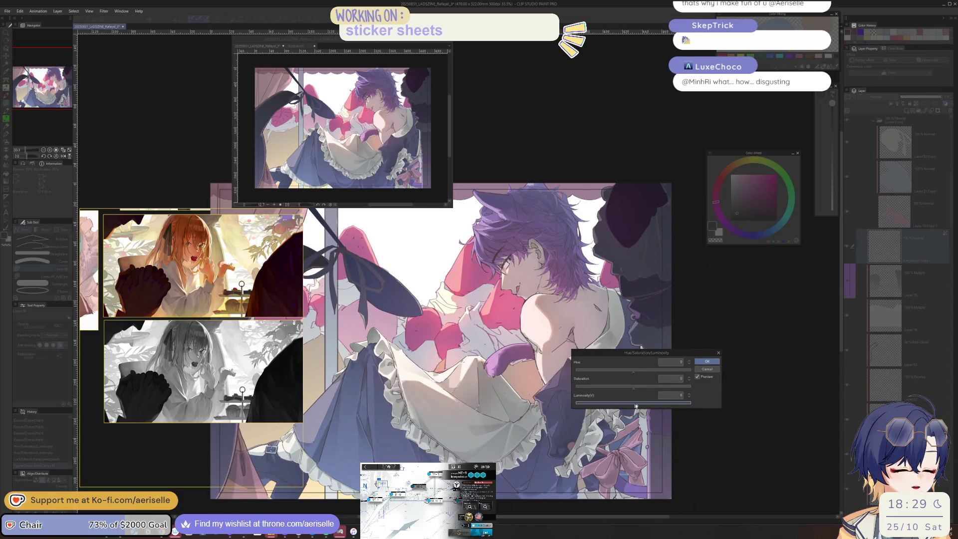
pyautogui.click(621, 370)
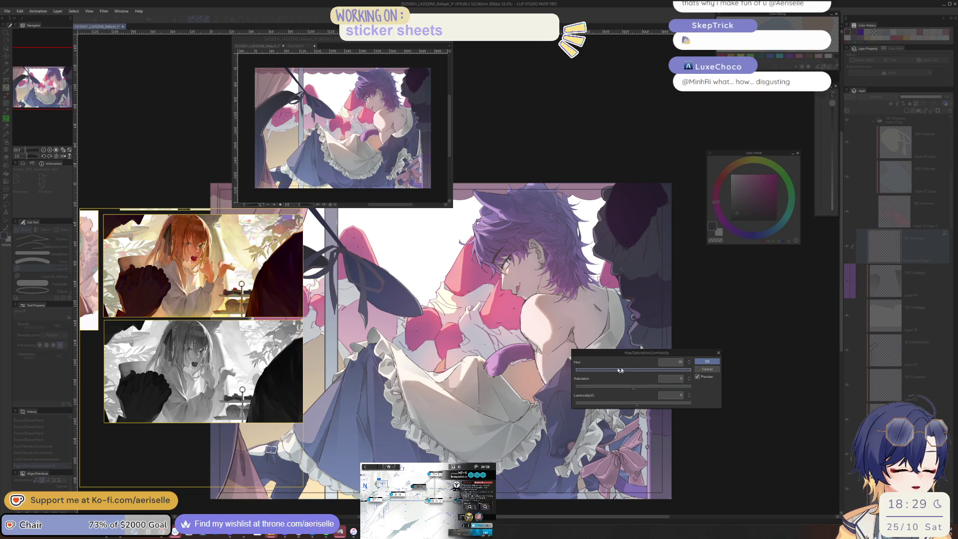
pyautogui.moveTo(620, 370); pyautogui.dragTo(615, 370)
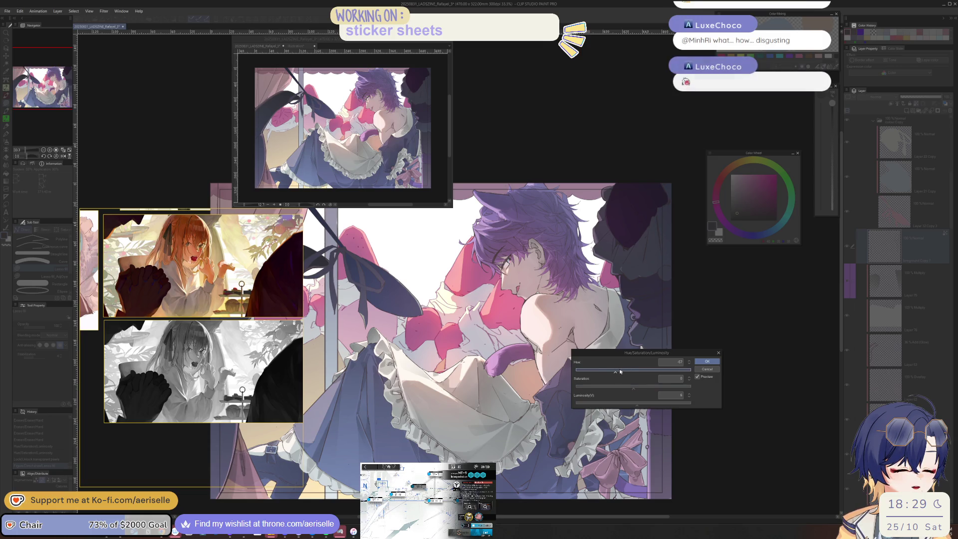
pyautogui.click(701, 365)
pyautogui.moveTo(689, 360); pyautogui.dragTo(661, 344)
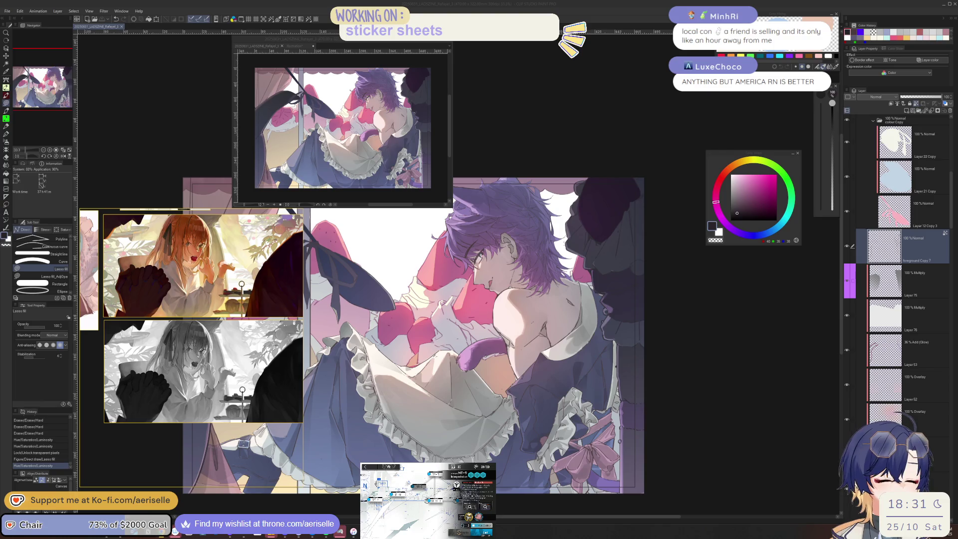
pyautogui.click(886, 283)
pyautogui.scroll(1, 499, 421)
pyautogui.scroll(1, 500, 420)
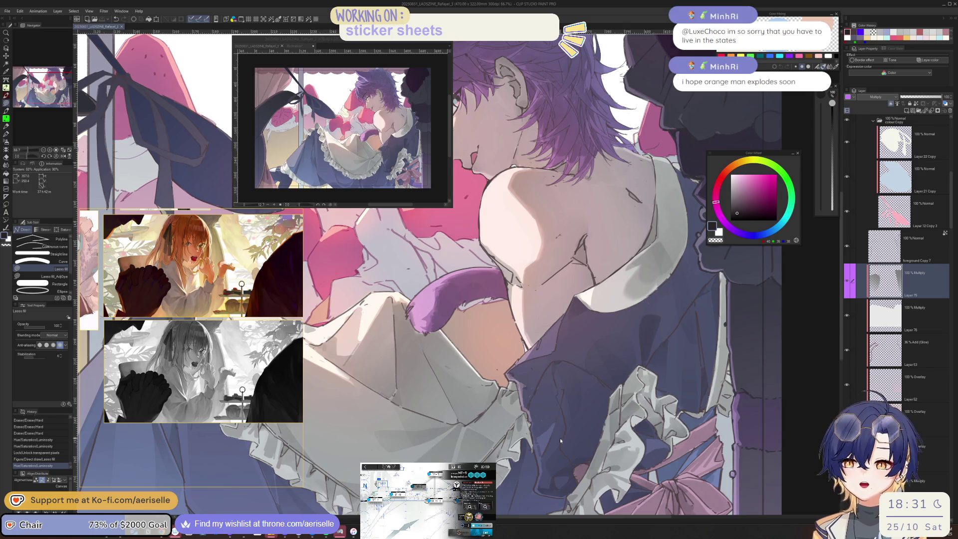
pyautogui.scroll(-2, 560, 438)
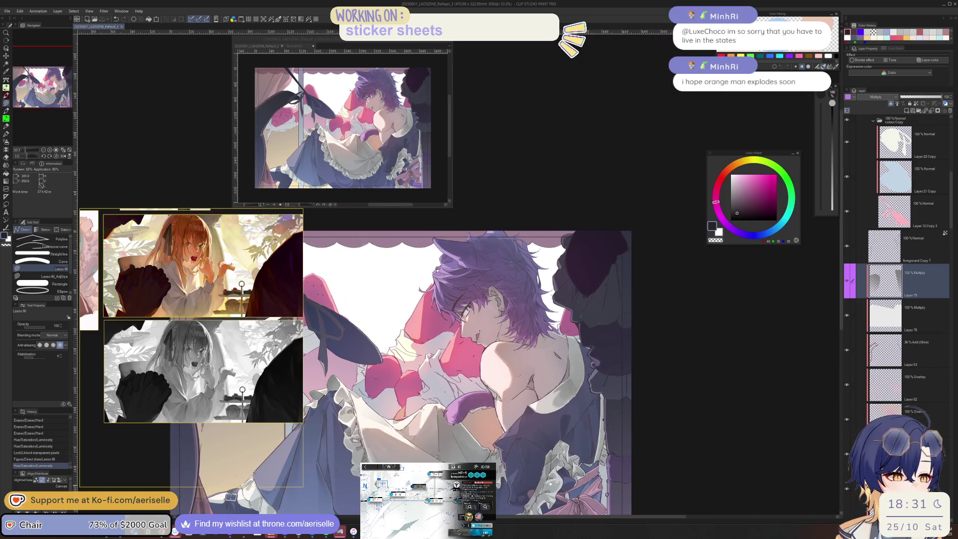
pyautogui.scroll(5, 585, 371)
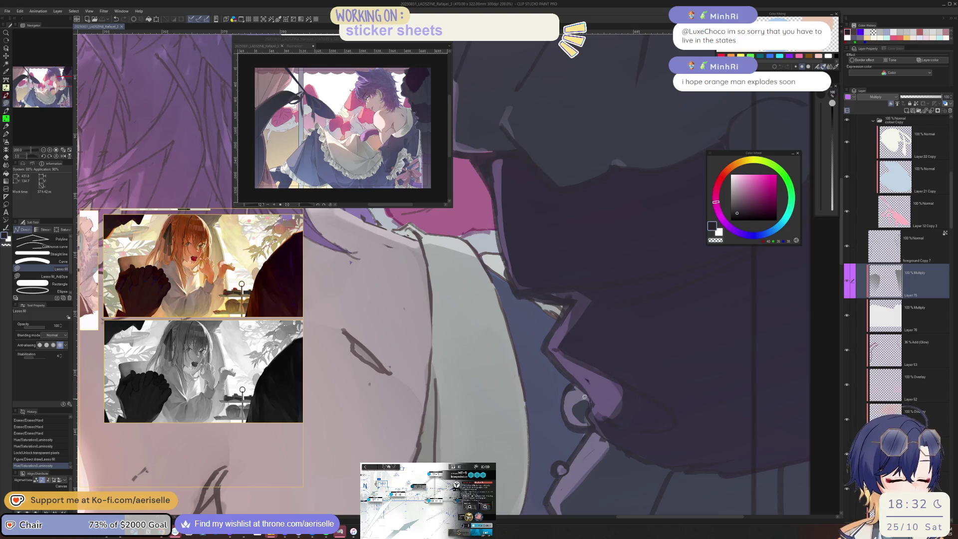
pyautogui.scroll(-2, 585, 397)
pyautogui.scroll(-1, 758, 386)
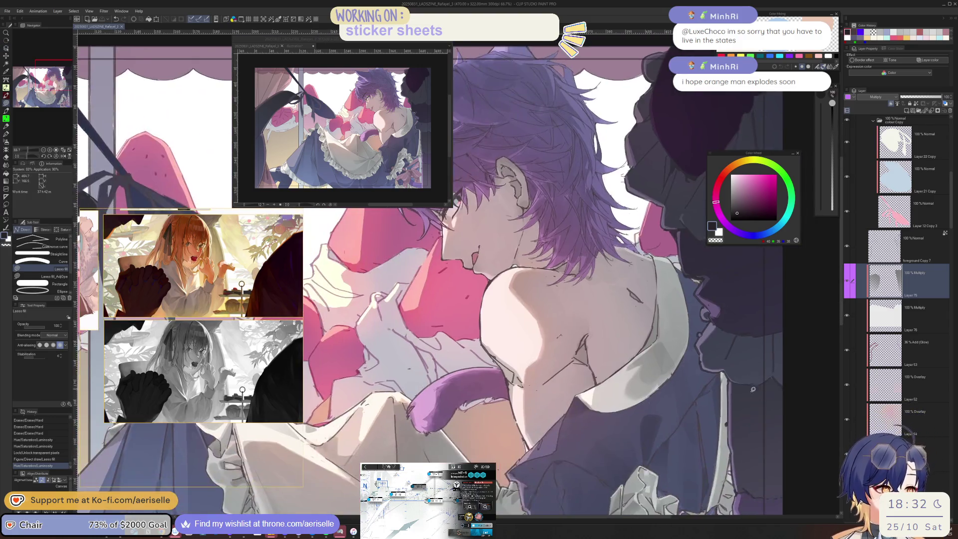
pyautogui.scroll(-2, 757, 385)
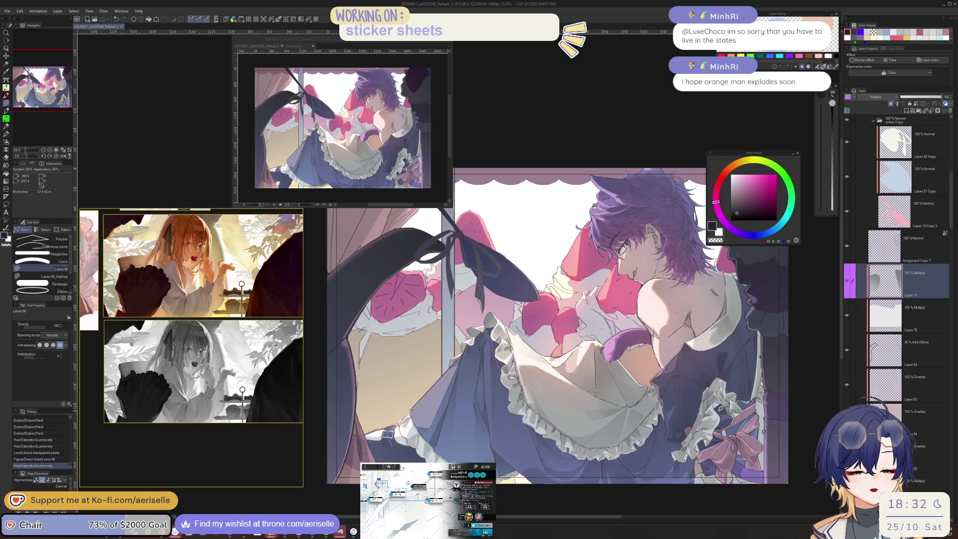
pyautogui.scroll(3, 299, 285)
pyautogui.scroll(2, 300, 300)
pyautogui.scroll(-3, 289, 339)
pyautogui.scroll(2, 284, 374)
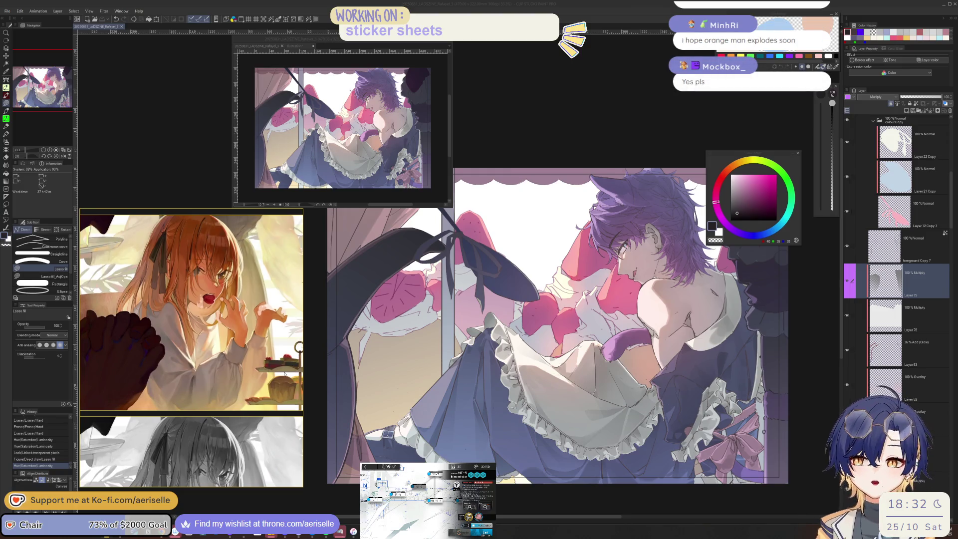
pyautogui.scroll(3, 149, 363)
pyautogui.scroll(-2, 148, 363)
pyautogui.scroll(-2, 200, 359)
pyautogui.scroll(-3, 247, 355)
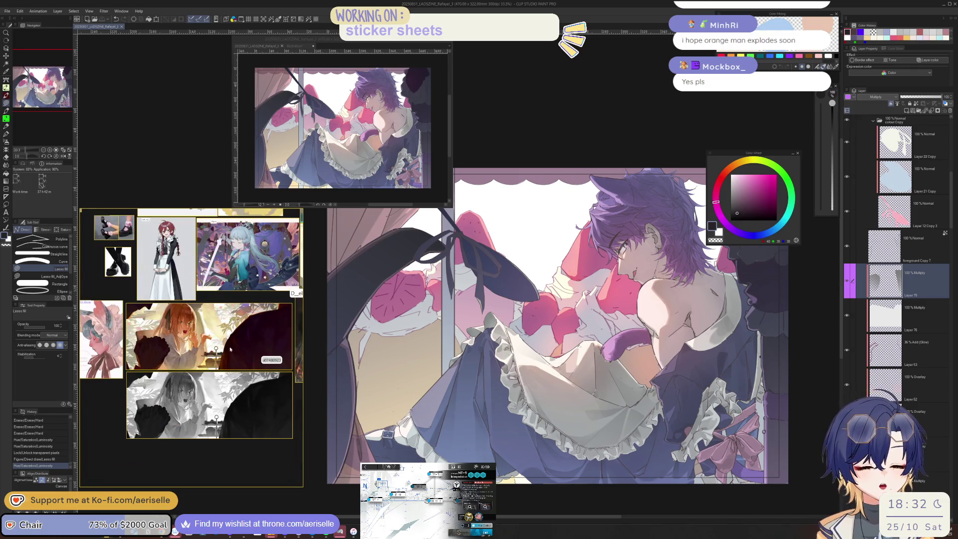
pyautogui.scroll(2, 230, 350)
pyautogui.scroll(2, 224, 362)
pyautogui.scroll(2, 220, 375)
pyautogui.scroll(2, 212, 400)
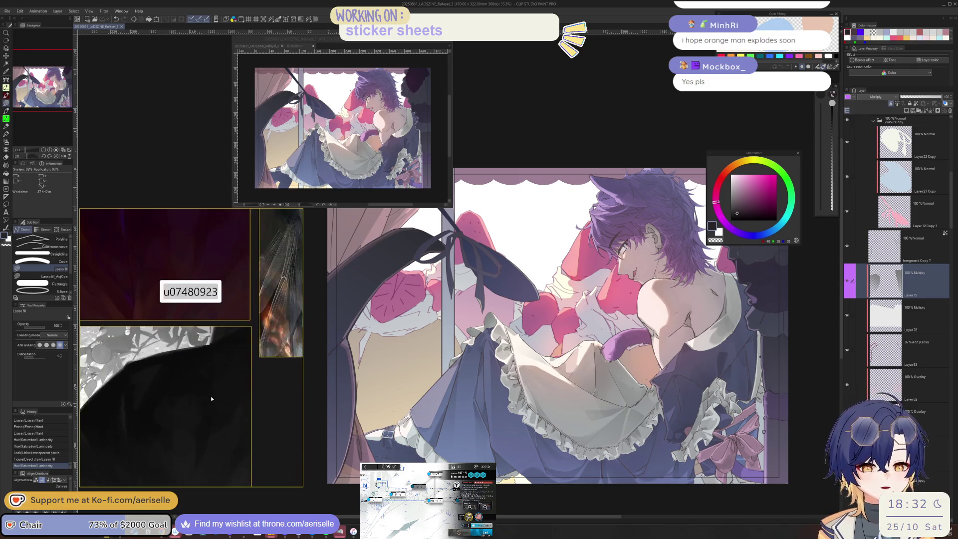
pyautogui.scroll(-2, 212, 399)
pyautogui.scroll(-2, 222, 385)
pyautogui.scroll(-1, 240, 354)
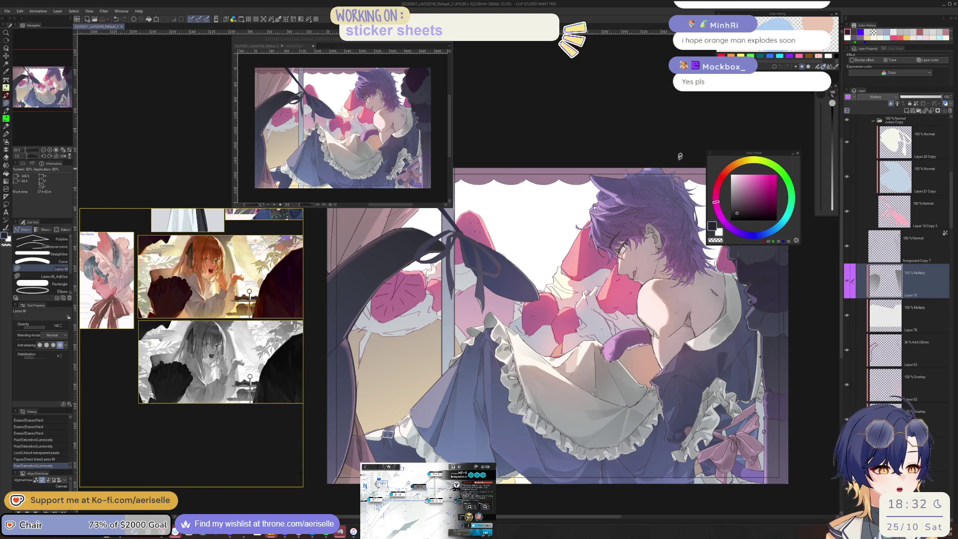
pyautogui.moveTo(679, 168); pyautogui.dragTo(667, 162)
pyautogui.scroll(2, 859, 268)
pyautogui.scroll(2, 866, 257)
pyautogui.scroll(2, 873, 245)
pyautogui.scroll(2, 882, 231)
pyautogui.scroll(2, 879, 214)
pyautogui.scroll(2, 869, 180)
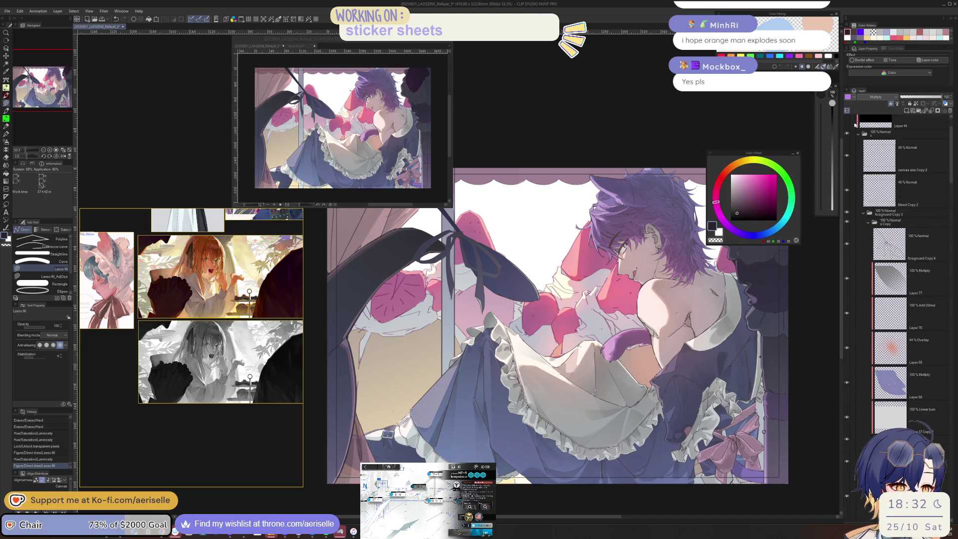
pyautogui.scroll(1, 859, 150)
pyautogui.click(847, 143)
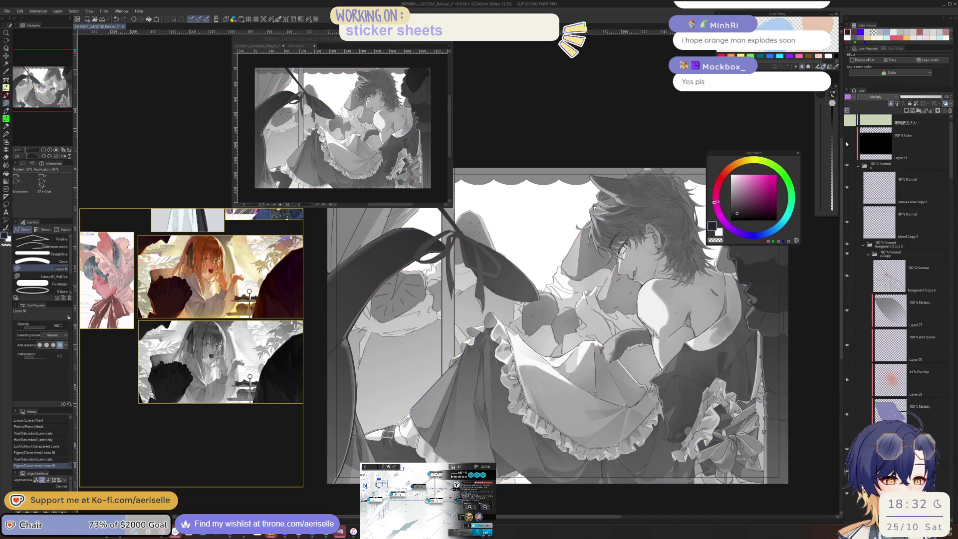
pyautogui.click(846, 143)
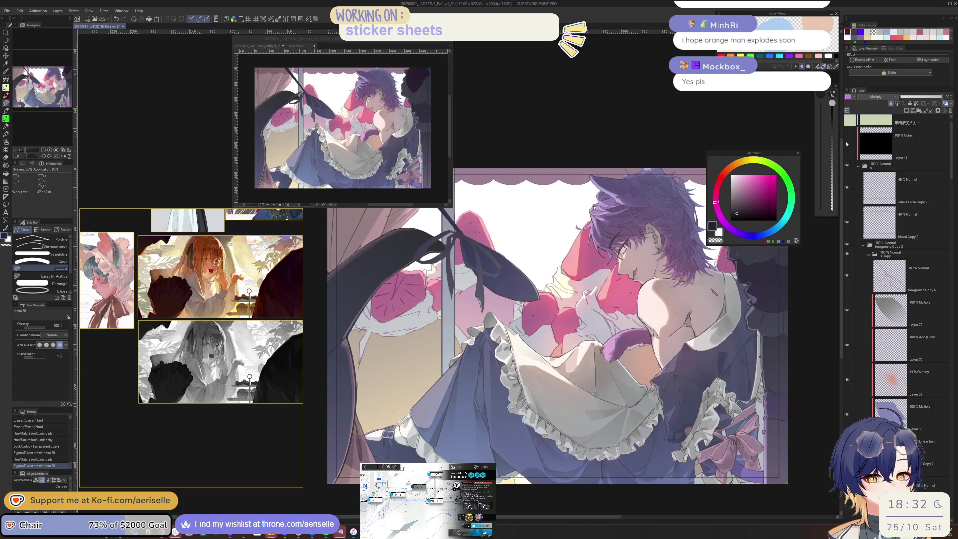
pyautogui.click(847, 143)
pyautogui.scroll(5, 229, 346)
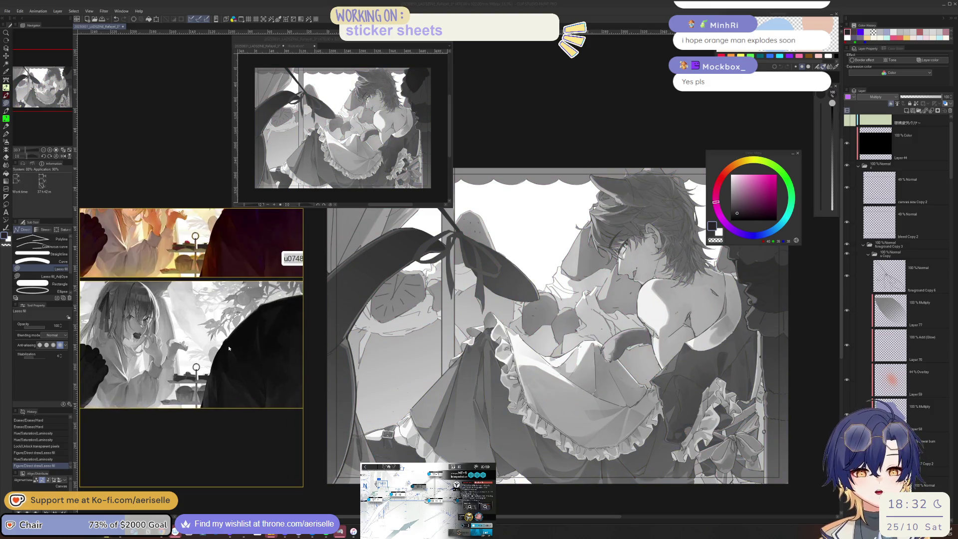
pyautogui.click(747, 397)
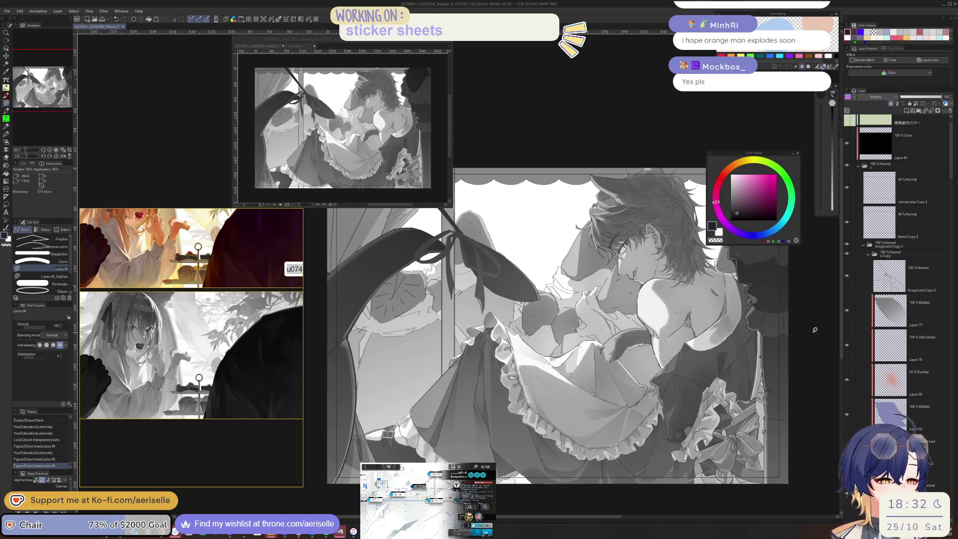
pyautogui.moveTo(747, 397); pyautogui.dragTo(726, 466)
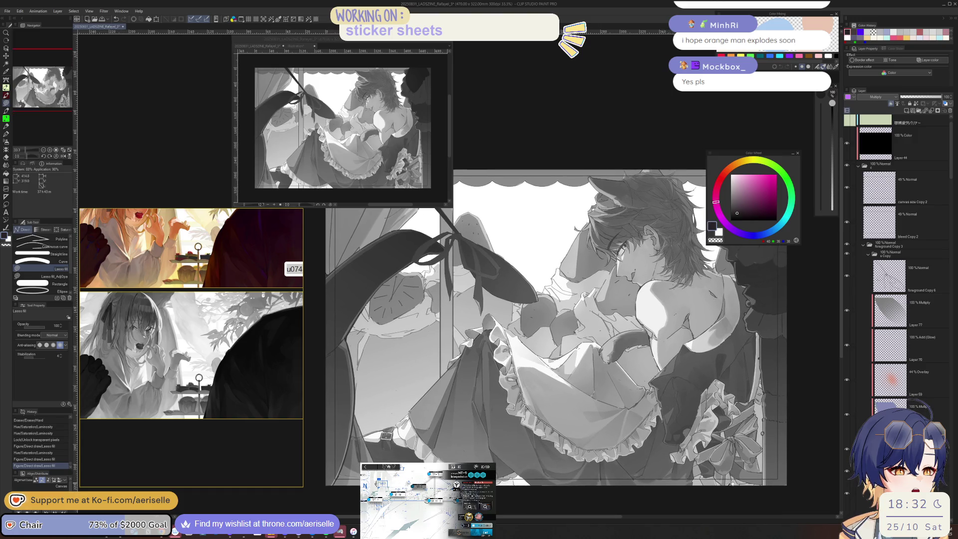
pyautogui.moveTo(726, 465)
pyautogui.mouseDown()
pyautogui.moveTo(740, 481)
pyautogui.moveTo(700, 465)
pyautogui.mouseUp()
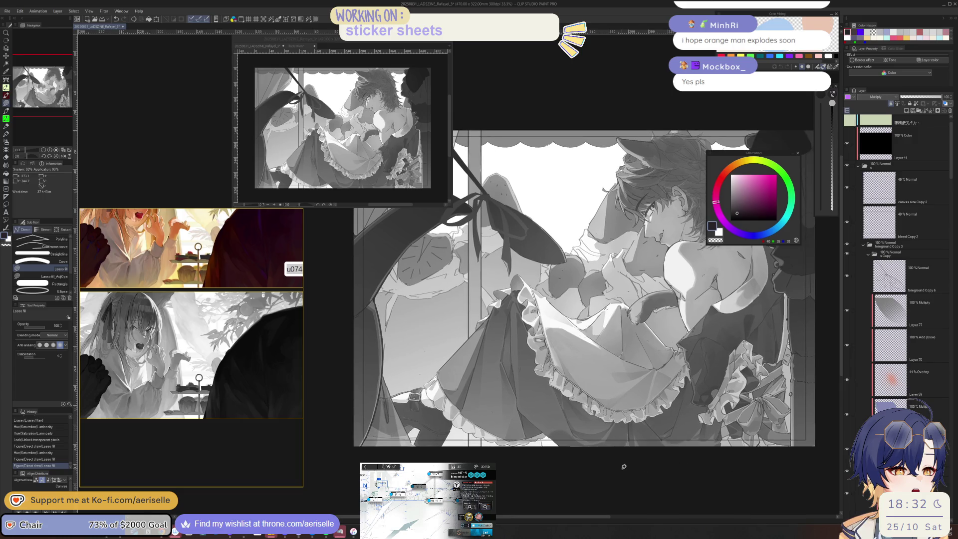
pyautogui.scroll(3, 464, 446)
pyautogui.press('o')
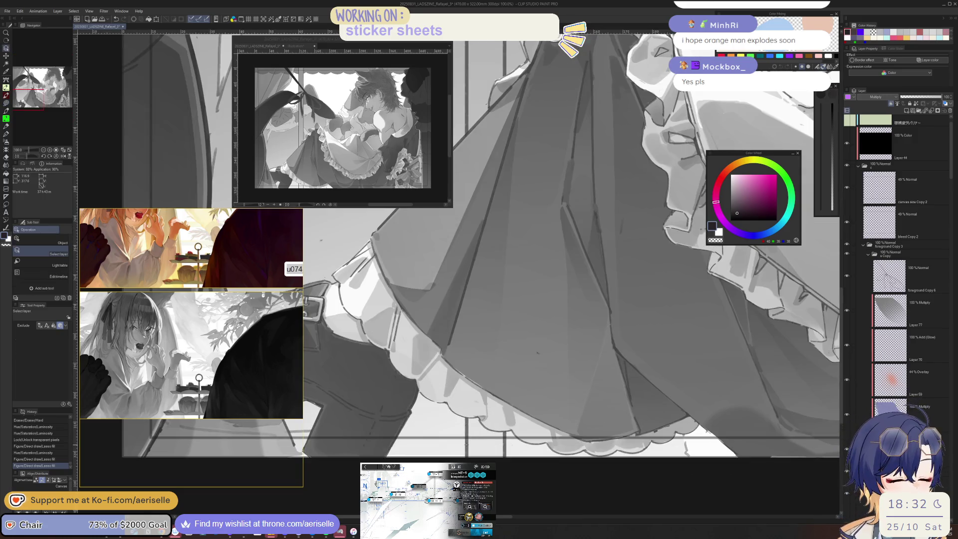
pyautogui.scroll(-2, 478, 410)
pyautogui.click(847, 145)
pyautogui.click(491, 428)
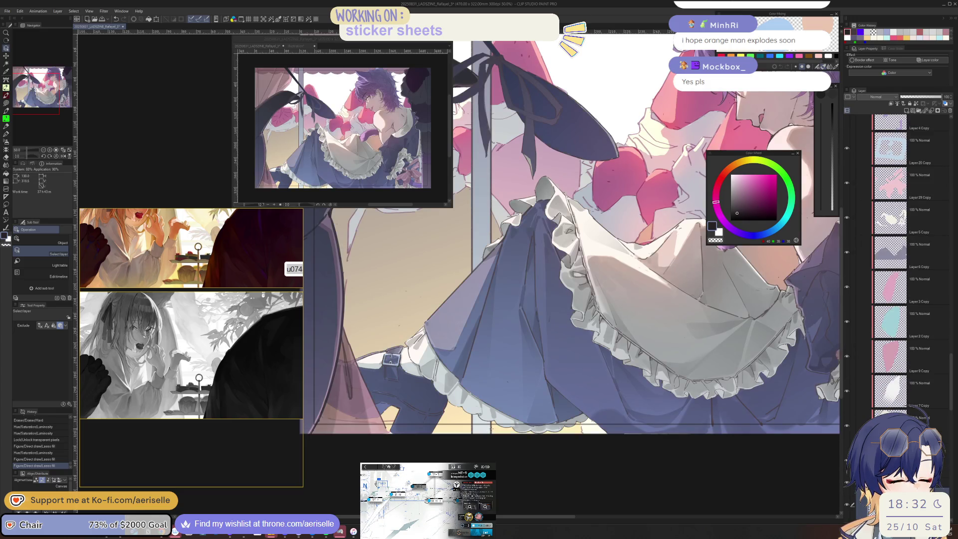
pyautogui.scroll(-1, 499, 430)
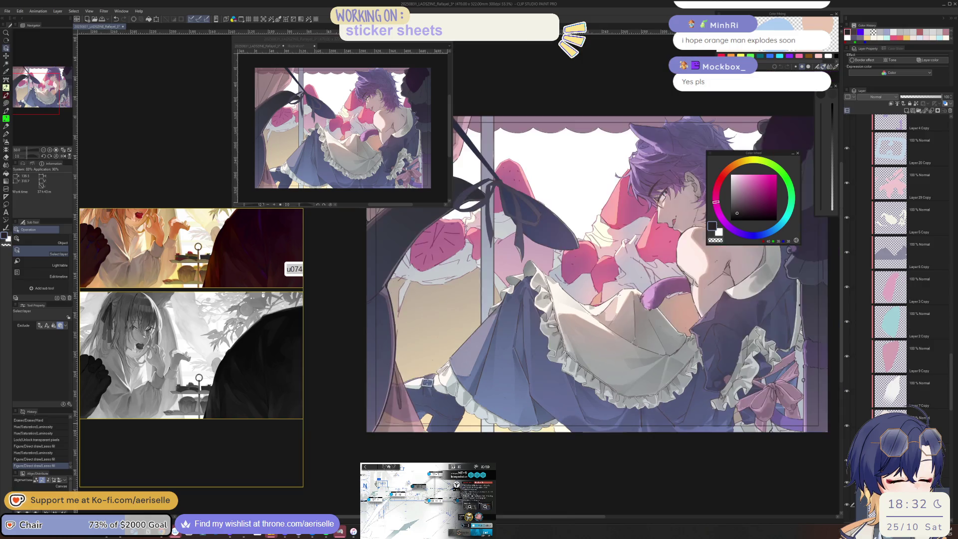
pyautogui.click(310, 20)
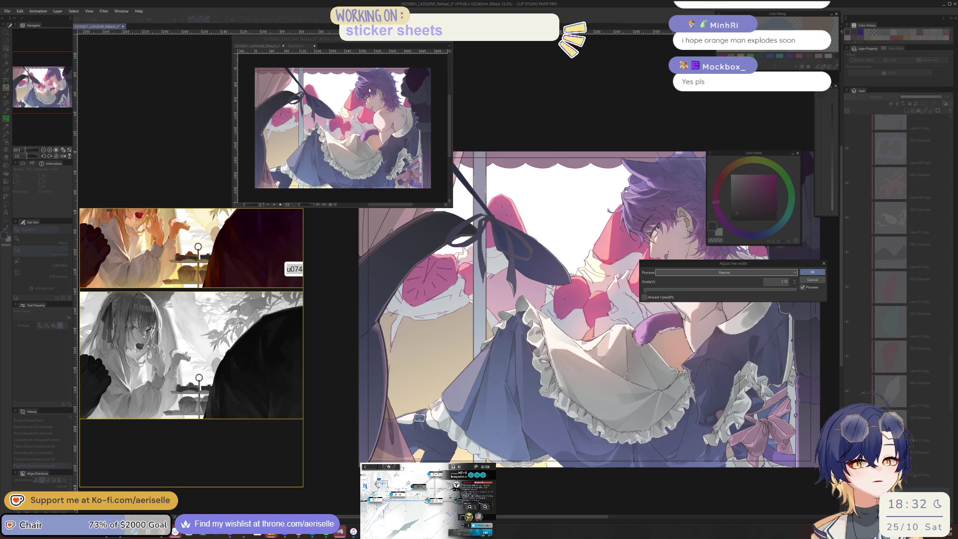
# Apply Adjust line width with Process set to Narrow at scale 1.40.
pyautogui.moveTo(738, 265); pyautogui.dragTo(644, 379)
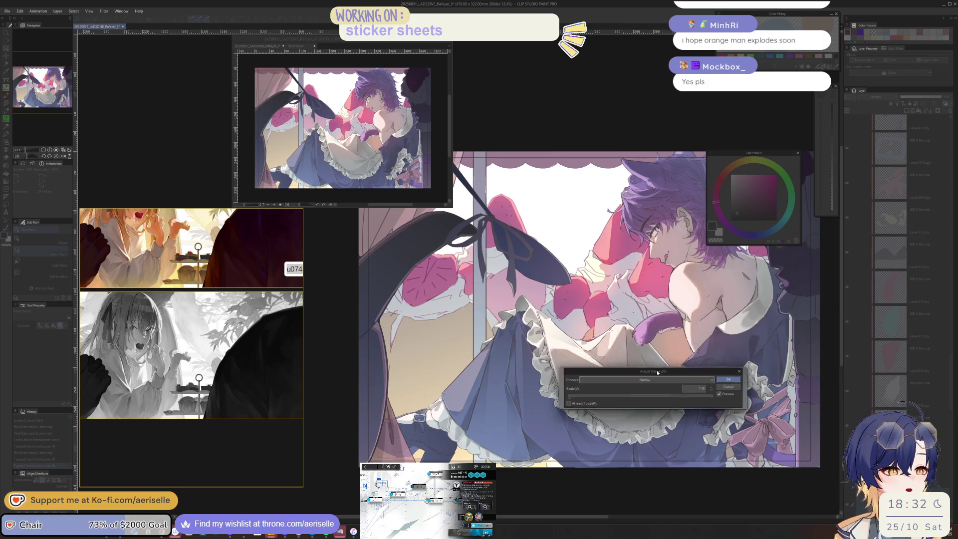
pyautogui.click(664, 387)
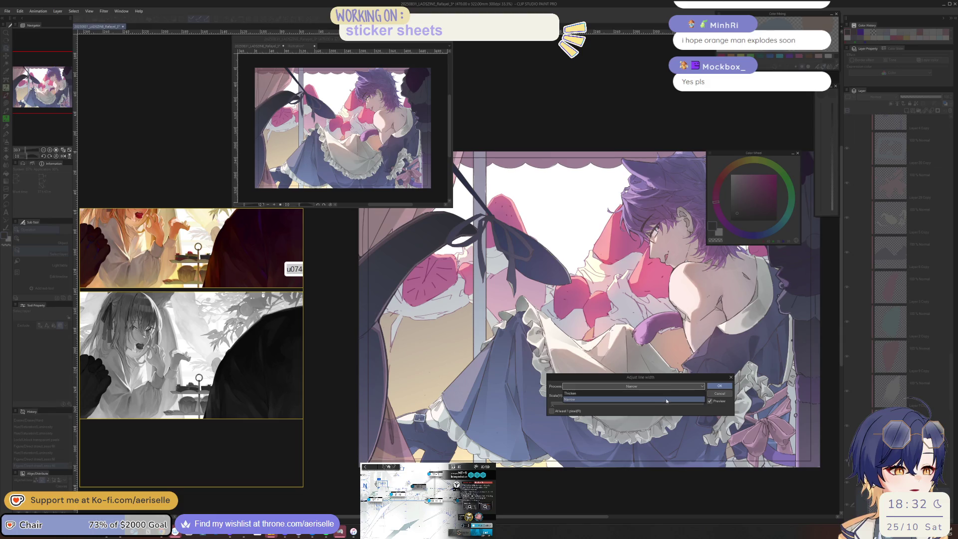
pyautogui.click(667, 401)
pyautogui.moveTo(554, 407); pyautogui.dragTo(557, 404)
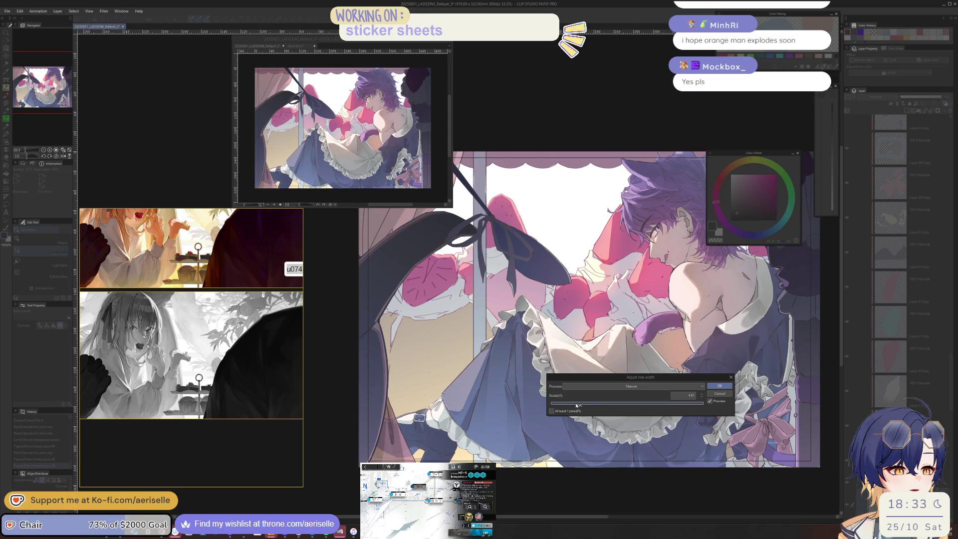
pyautogui.click(720, 386)
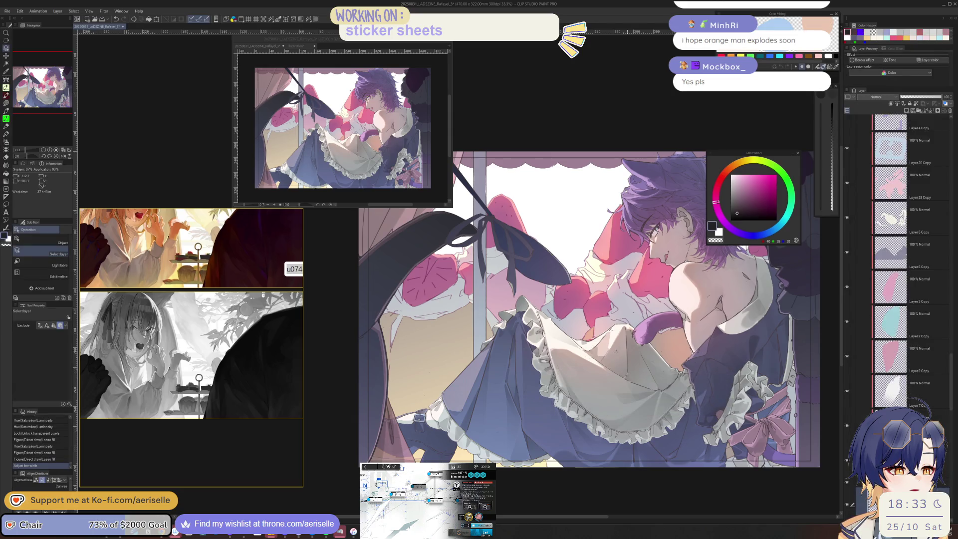
# On Layer 17 Copy, erase stray pixels along the vertical window frame line.
pyautogui.scroll(-2, 929, 379)
pyautogui.scroll(-3, 934, 370)
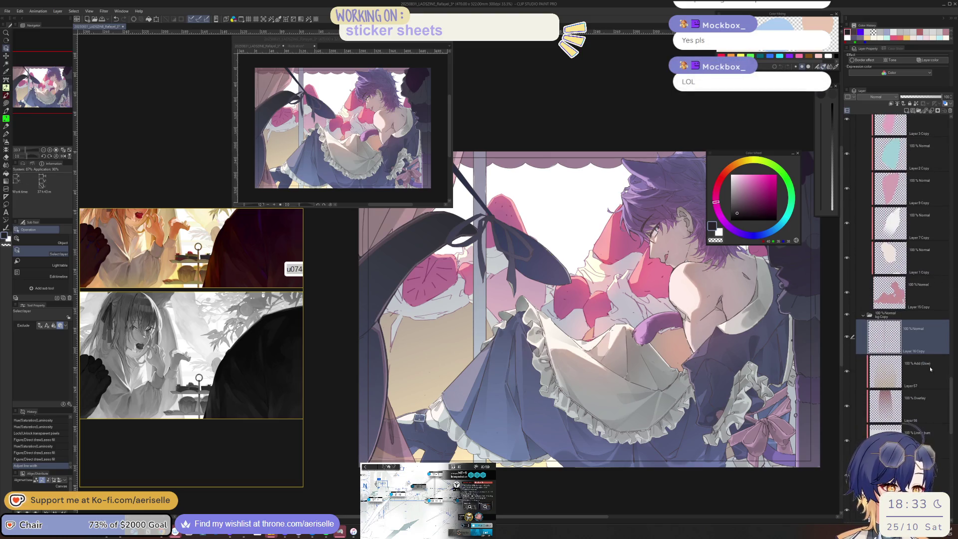
pyautogui.click(919, 471)
pyautogui.press('h')
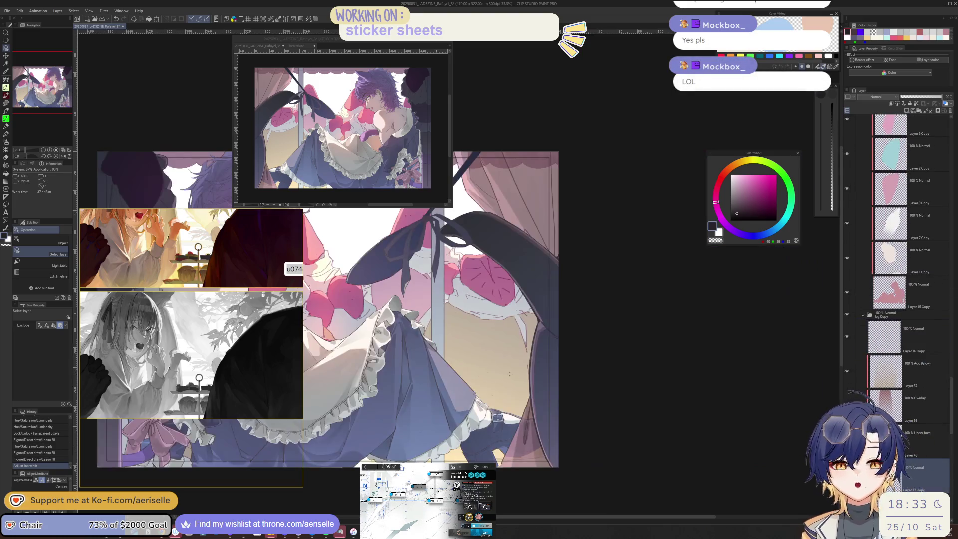
pyautogui.scroll(2, 508, 373)
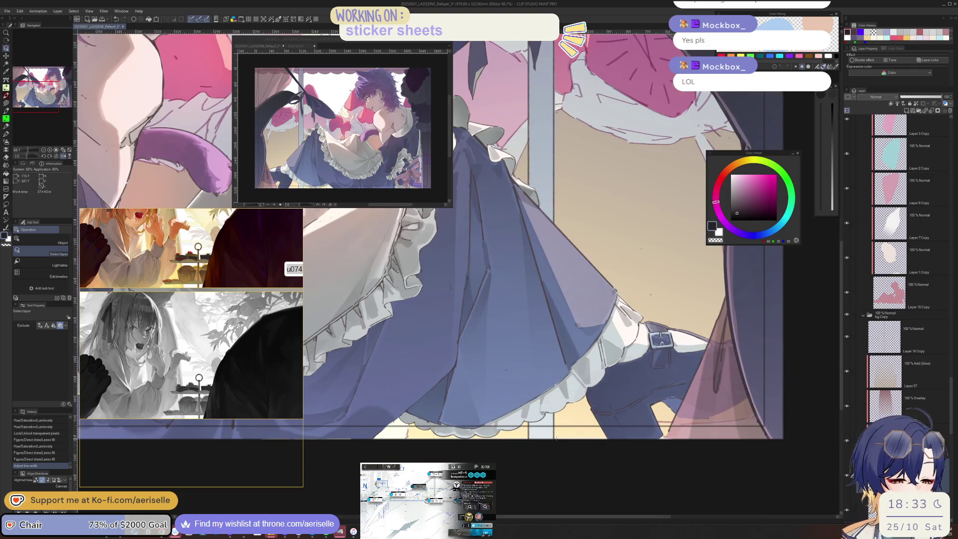
pyautogui.press('e')
pyautogui.moveTo(557, 437); pyautogui.dragTo(558, 370)
pyautogui.moveTo(564, 114); pyautogui.dragTo(555, 365)
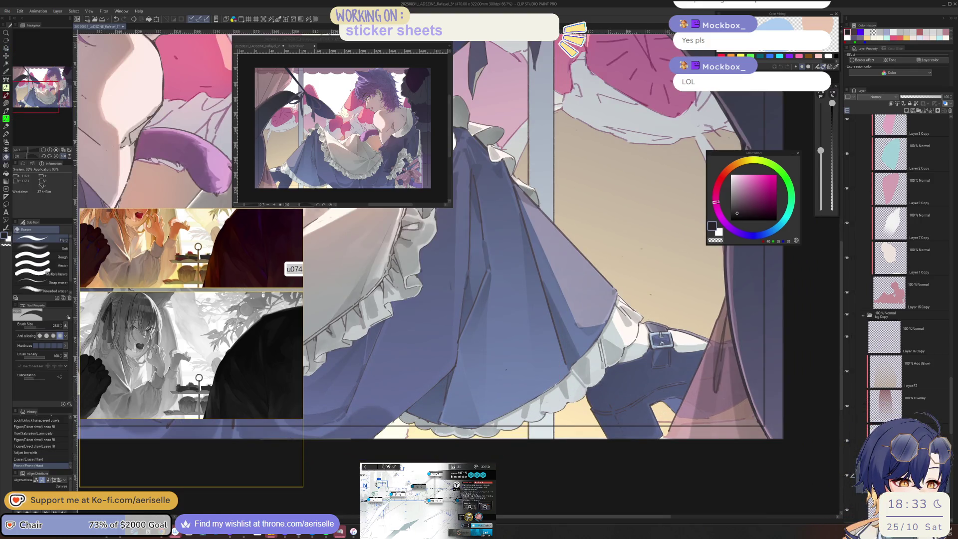
# Lasso-fill thin grey strips along the edge of the vertical frame bar.
pyautogui.scroll(5, 444, 300)
pyautogui.scroll(3, 580, 216)
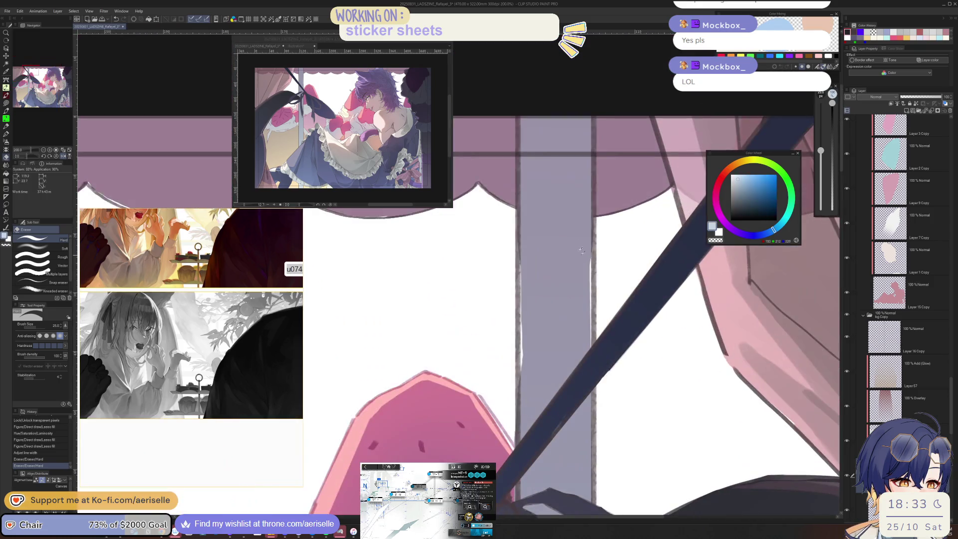
pyautogui.press('u')
pyautogui.keyDown('alt'); pyautogui.click(595, 248); pyautogui.keyUp('alt')
pyautogui.moveTo(598, 379); pyautogui.dragTo(596, 382)
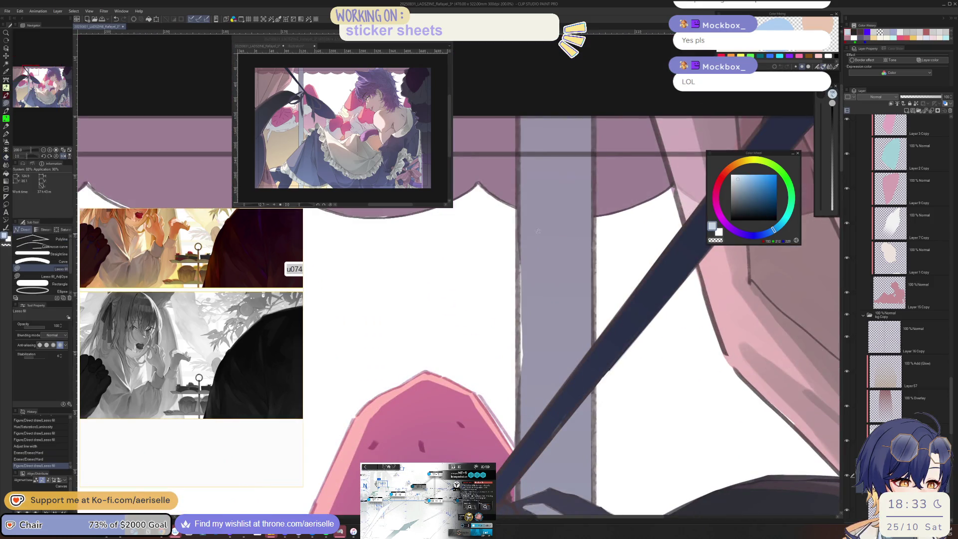
pyautogui.moveTo(522, 114); pyautogui.dragTo(569, 440)
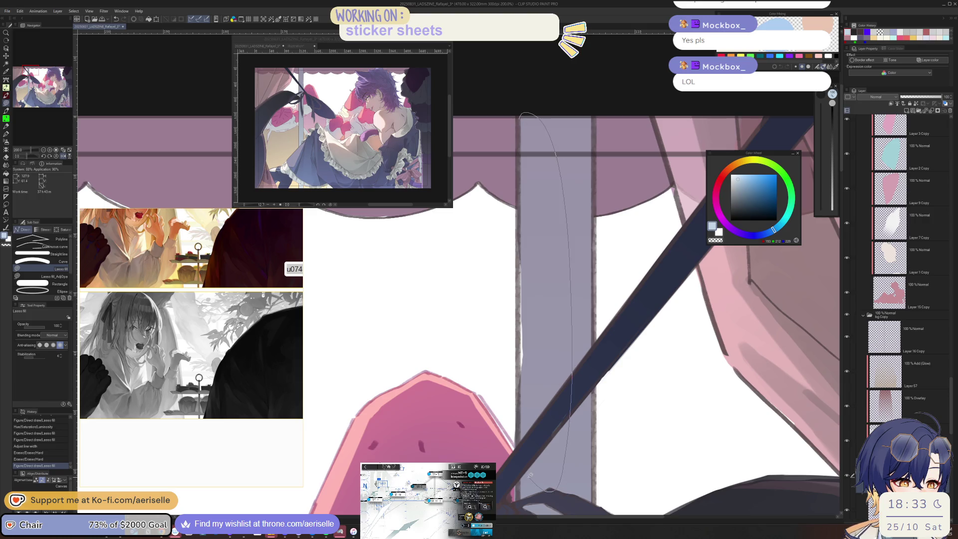
pyautogui.moveTo(521, 482); pyautogui.dragTo(521, 483)
pyautogui.scroll(-5, 521, 483)
pyautogui.moveTo(649, 529)
pyautogui.mouseDown()
pyautogui.moveTo(657, 379)
pyautogui.moveTo(659, 410)
pyautogui.moveTo(675, 379)
pyautogui.mouseUp()
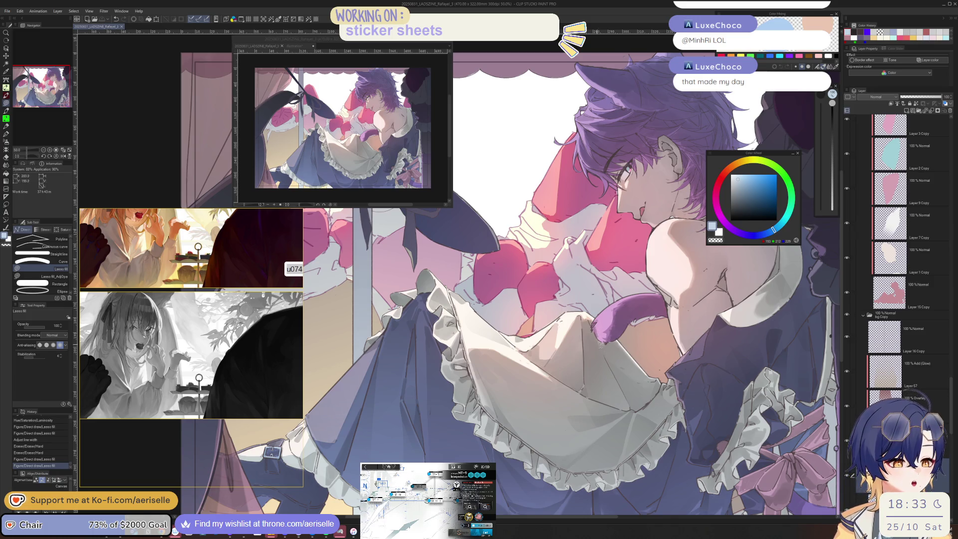
# Add a new raster layer above Layer 57, clipped and set to Multiply.
pyautogui.moveTo(675, 380); pyautogui.dragTo(820, 481)
pyautogui.click(891, 384)
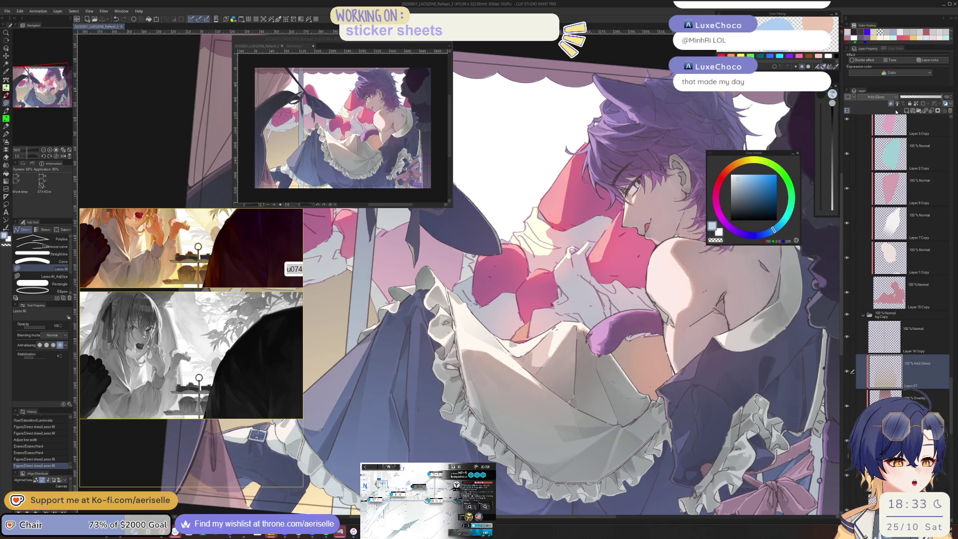
pyautogui.click(907, 112)
pyautogui.click(892, 103)
pyautogui.click(877, 96)
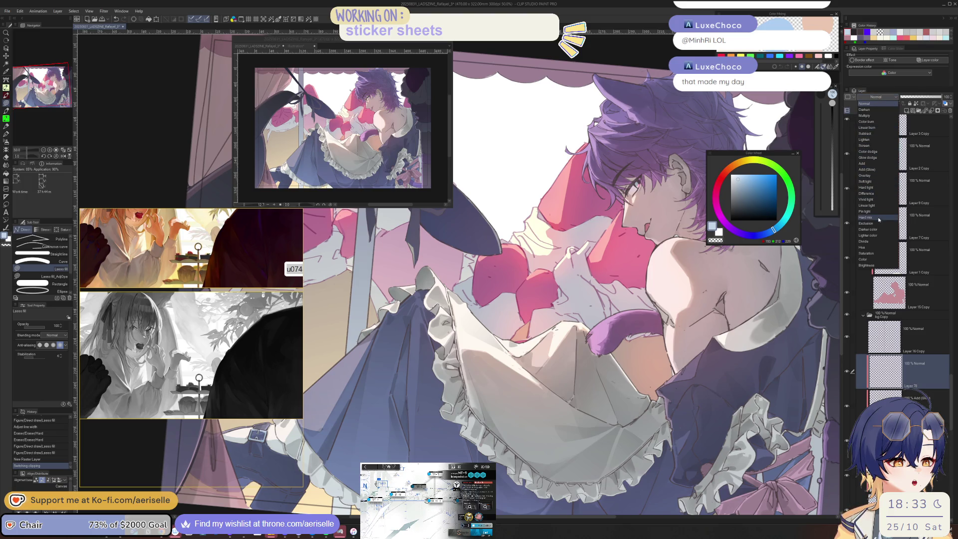
pyautogui.click(869, 116)
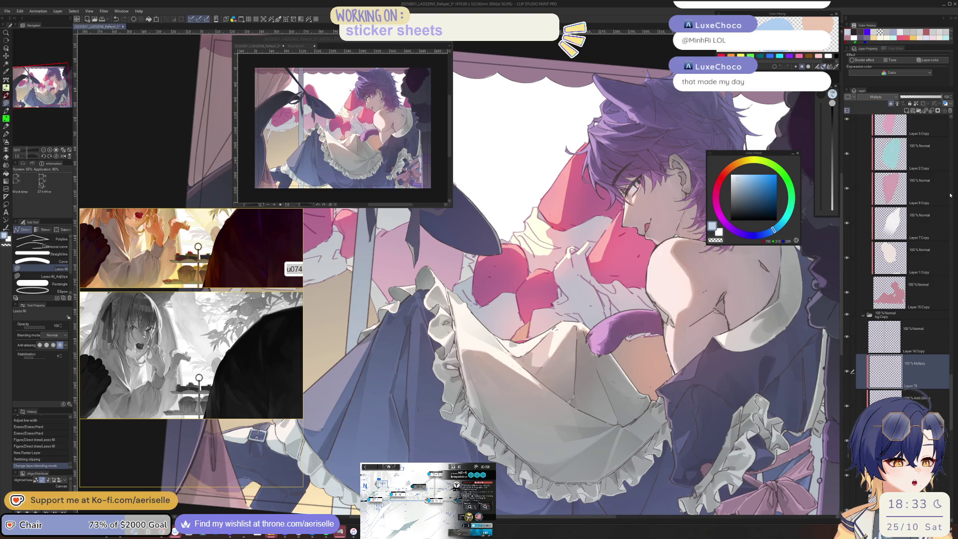
# Turn the greyscale check back on and give the new Layer 78 a purple colour tag.
pyautogui.moveTo(953, 389)
pyautogui.mouseDown()
pyautogui.moveTo(952, 132)
pyautogui.moveTo(951, 311)
pyautogui.mouseUp()
pyautogui.click(847, 166)
pyautogui.scroll(5, 879, 259)
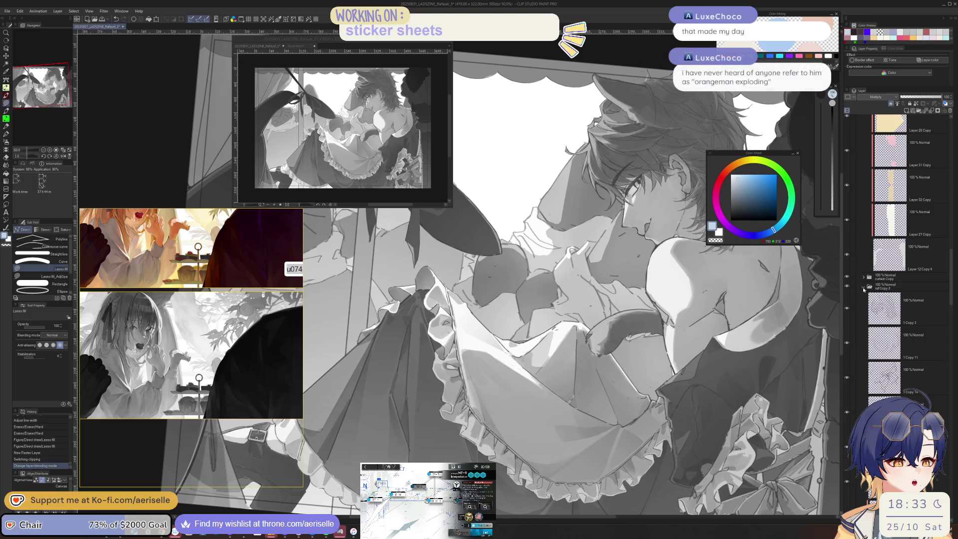
pyautogui.click(864, 288)
pyautogui.moveTo(952, 315); pyautogui.dragTo(952, 340)
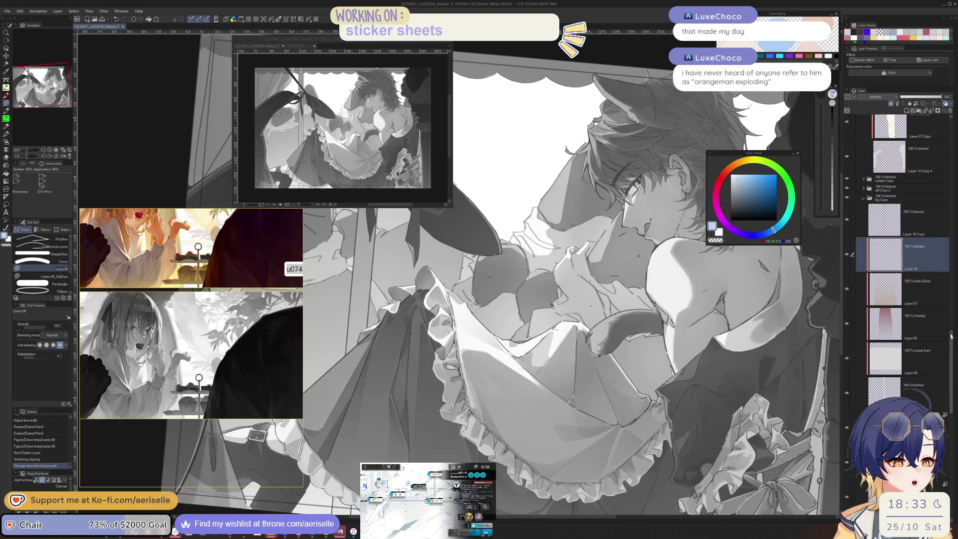
pyautogui.click(850, 97)
pyautogui.click(858, 144)
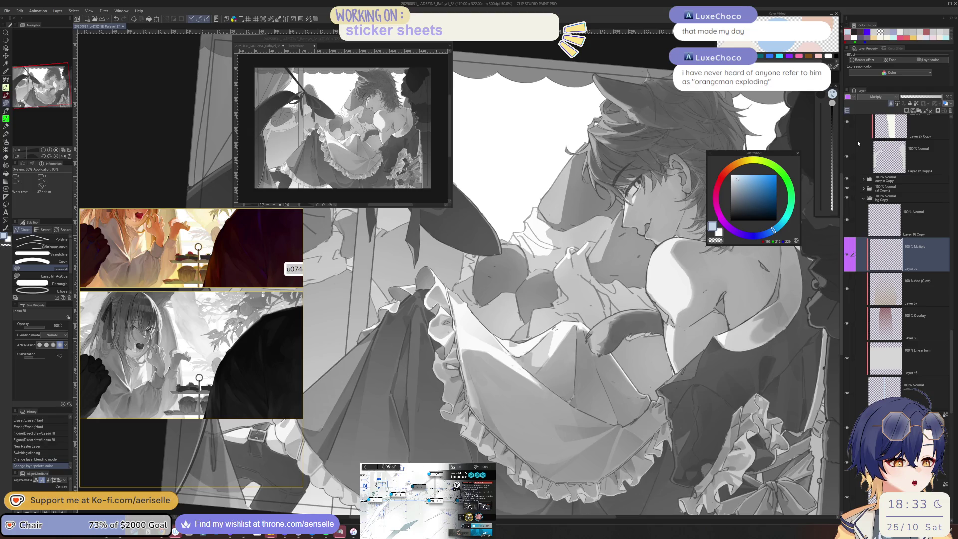
pyautogui.scroll(-3, 502, 215)
pyautogui.press('p')
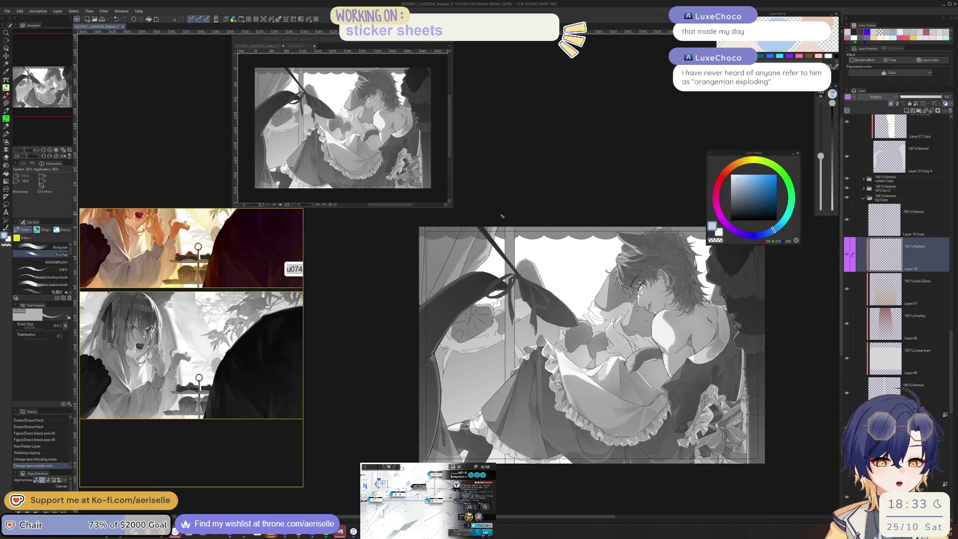
pyautogui.press(']')
pyautogui.press(']')
pyautogui.press(']')
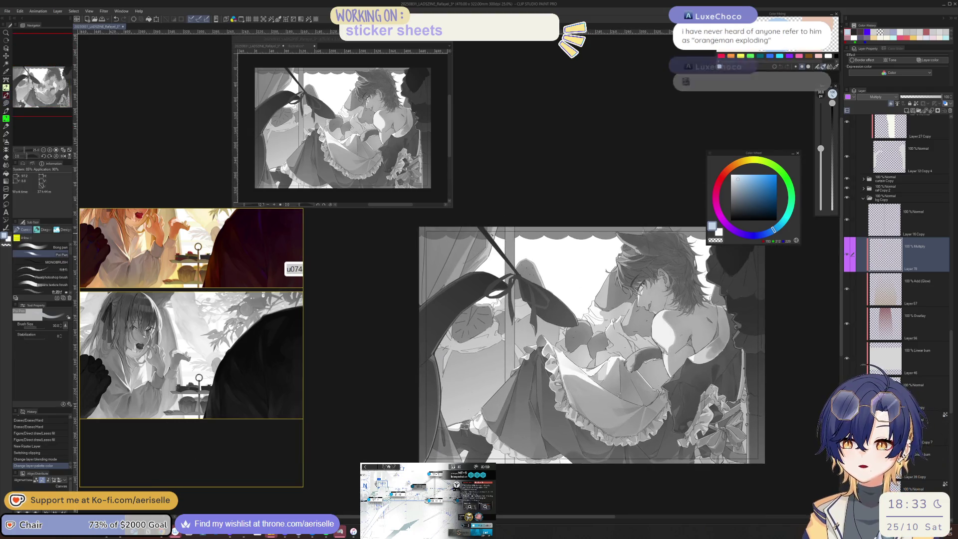
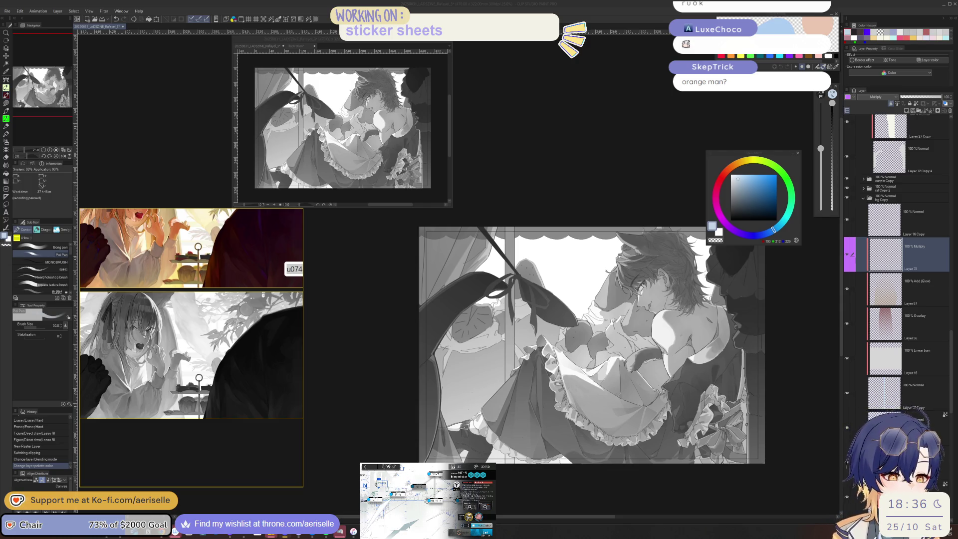
# Flip the canvas and try broad vertical Poi Pen strokes on the window frame, then undo them.
pyautogui.press('h')
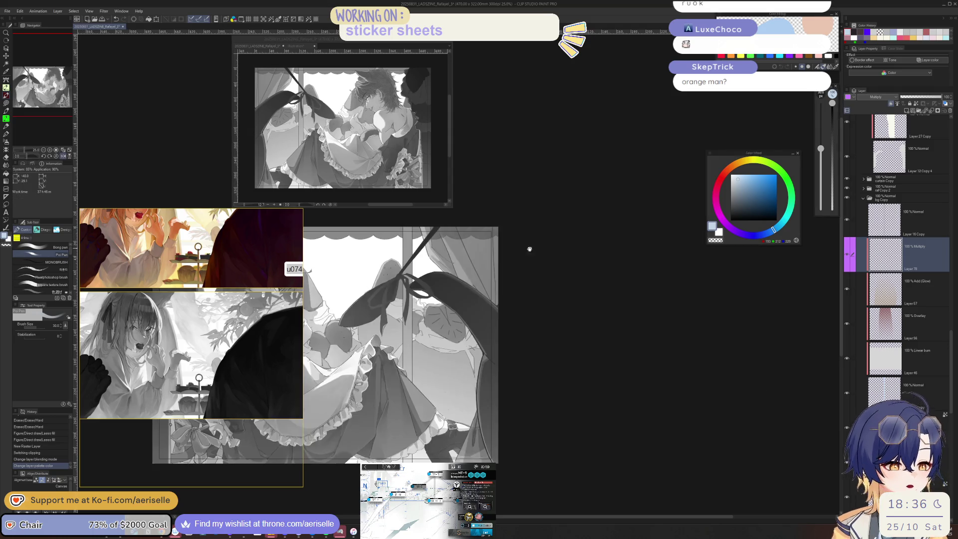
pyautogui.press(']')
pyautogui.press(']')
pyautogui.press(']')
pyautogui.moveTo(579, 205); pyautogui.dragTo(578, 358)
pyautogui.press(']')
pyautogui.press(']')
pyautogui.press(']')
pyautogui.moveTo(579, 201); pyautogui.dragTo(578, 380)
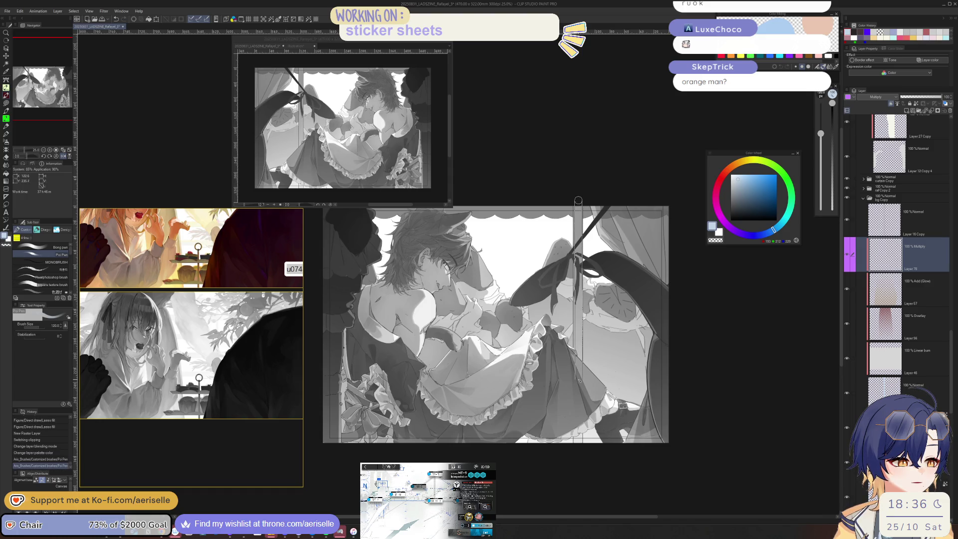
pyautogui.hotkey('ctrl', 'z')
pyautogui.press('[')
pyautogui.press('[')
pyautogui.moveTo(579, 205); pyautogui.dragTo(578, 395)
pyautogui.keyDown('shift'); pyautogui.click(578, 203); pyautogui.keyUp('shift')
pyautogui.hotkey('ctrl', 'z')
# Lasso-select the vertical window-frame bar beside the figure.
pyautogui.press('m')
pyautogui.moveTo(567, 208); pyautogui.dragTo(601, 242)
pyautogui.moveTo(588, 349); pyautogui.dragTo(562, 424)
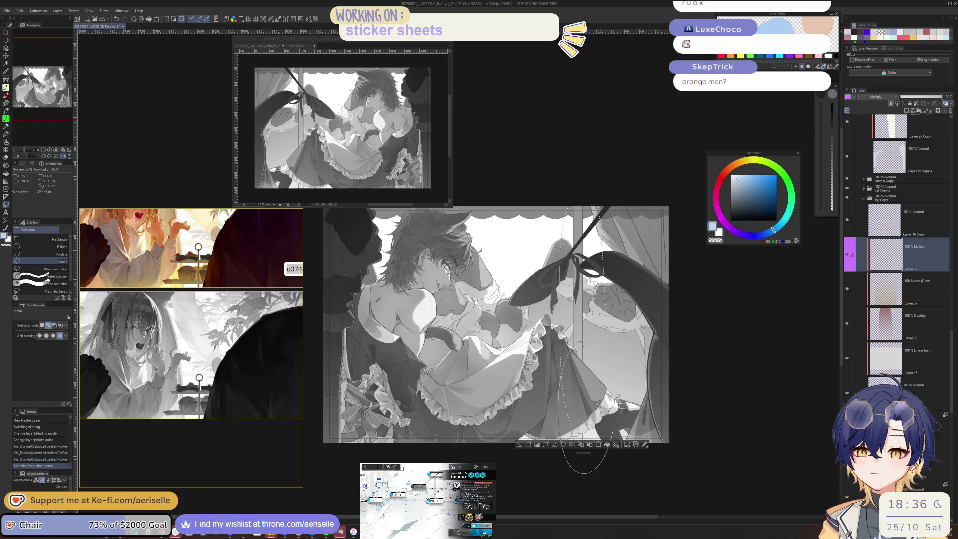
# Fill the selected frame bar with a light-grey foreground-to-transparent gradient.
pyautogui.press('g')
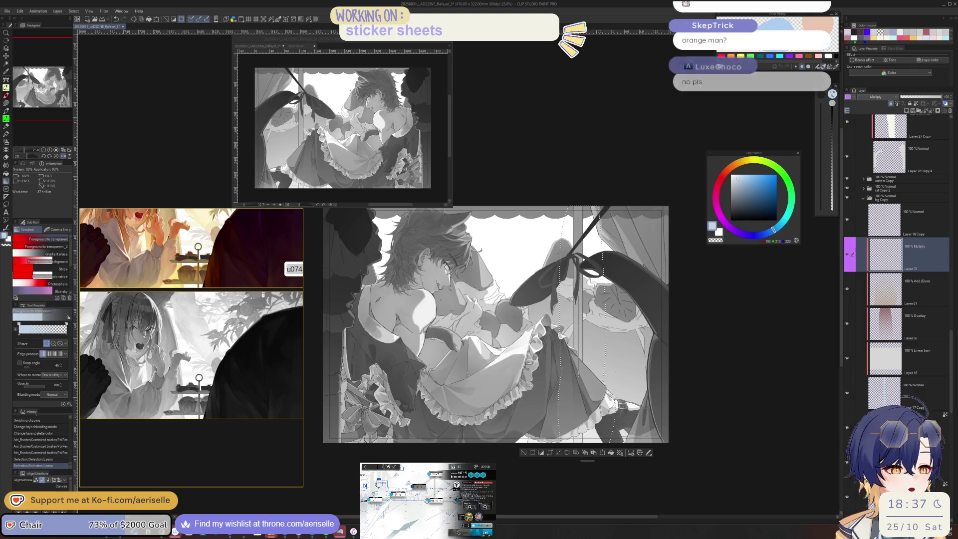
pyautogui.moveTo(578, 215); pyautogui.dragTo(584, 347)
pyautogui.click(732, 180)
pyautogui.moveTo(891, 33)
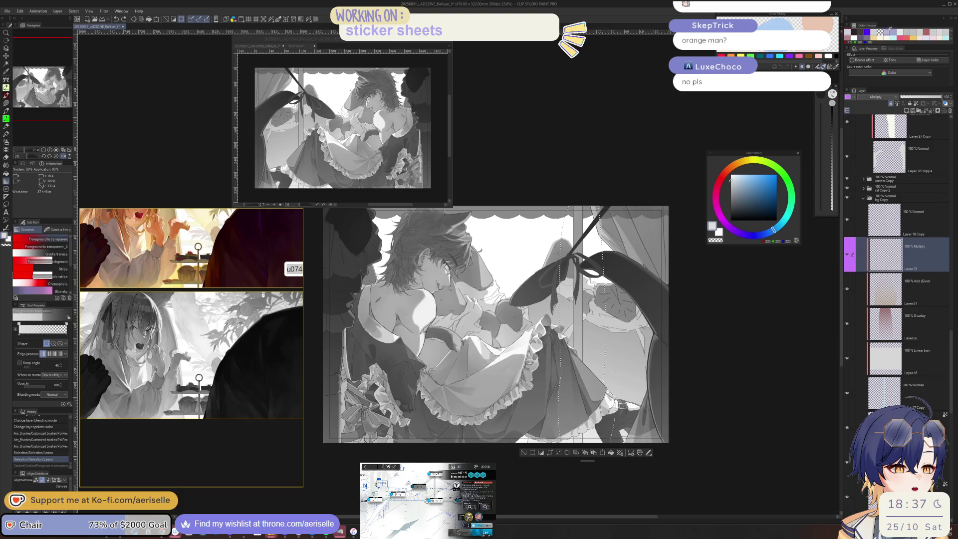
pyautogui.moveTo(577, 216); pyautogui.dragTo(579, 439)
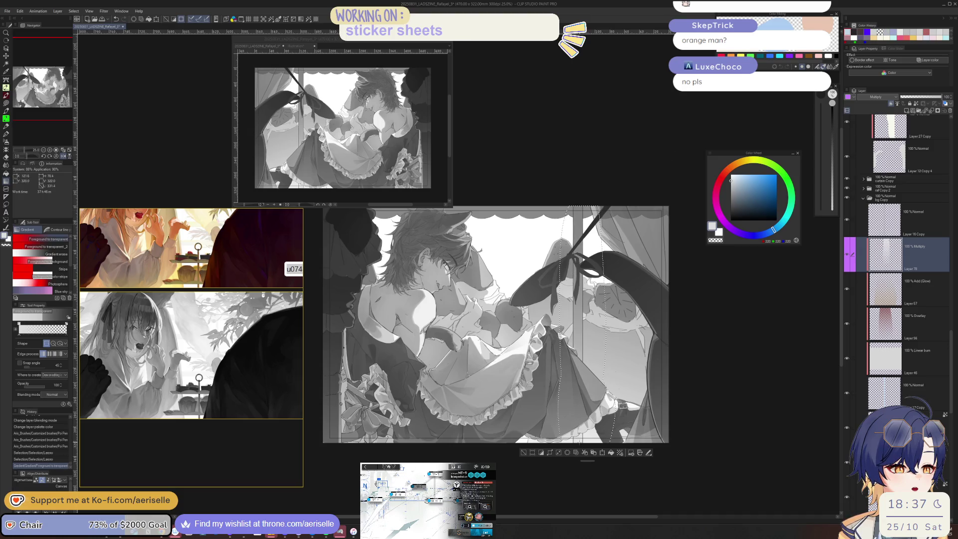
pyautogui.moveTo(581, 216); pyautogui.dragTo(581, 429)
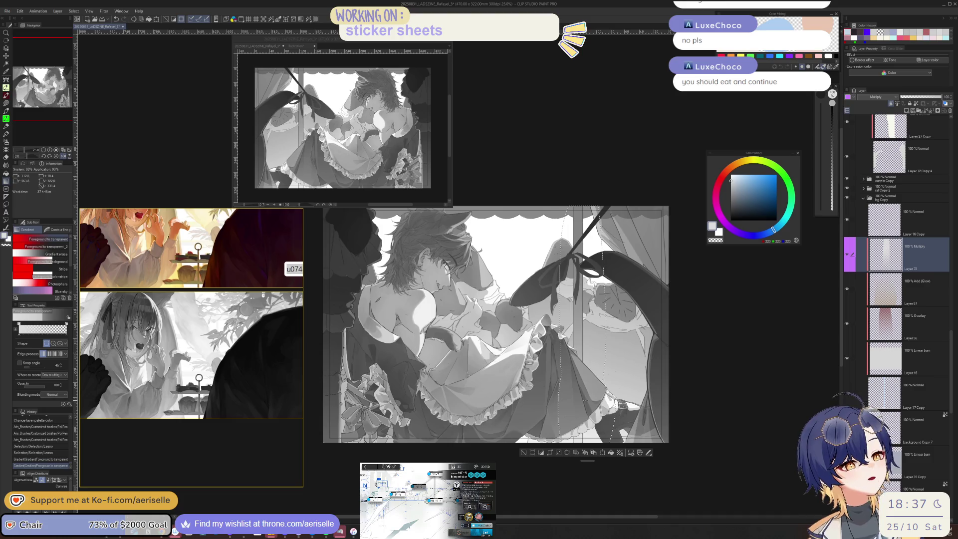
# Lower the bar's luminosity with Hue/Saturation/Luminosity and confirm with OK.
pyautogui.scroll(-1, 539, 362)
pyautogui.scroll(-1, 539, 362)
pyautogui.scroll(-1, 539, 362)
pyautogui.scroll(3, 628, 404)
pyautogui.hotkey('ctrl', 'u')
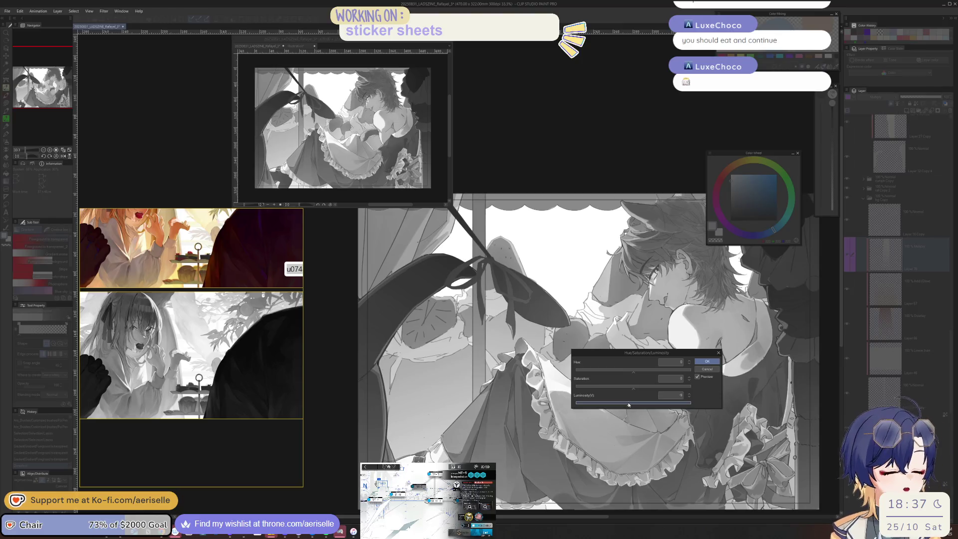
pyautogui.click(707, 361)
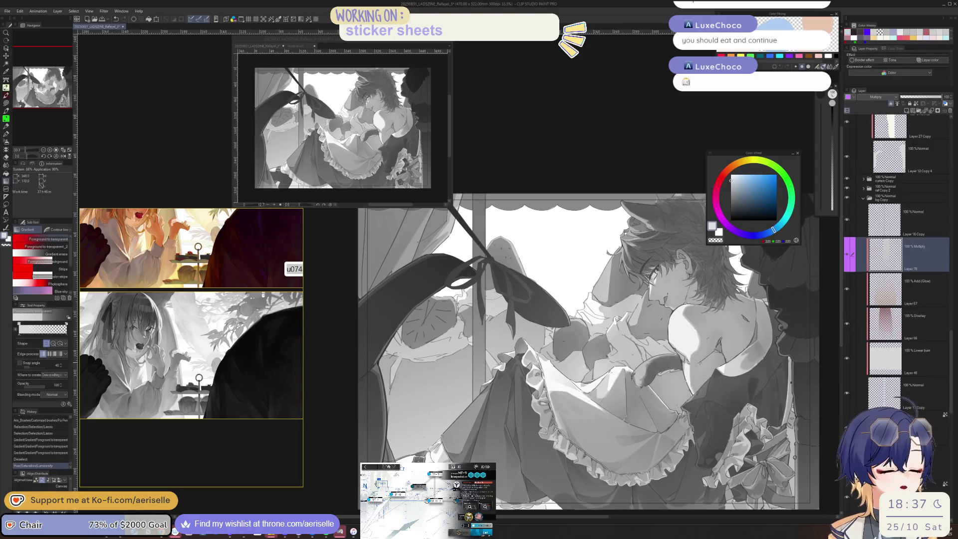
pyautogui.scroll(-1, 703, 366)
pyautogui.scroll(1, 703, 366)
pyautogui.scroll(-1, 533, 268)
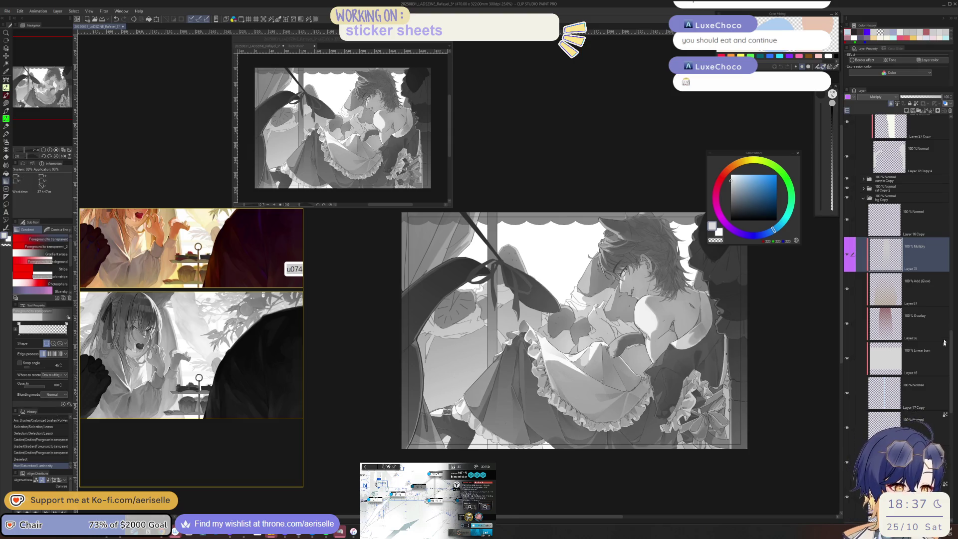
pyautogui.scroll(-2, 952, 373)
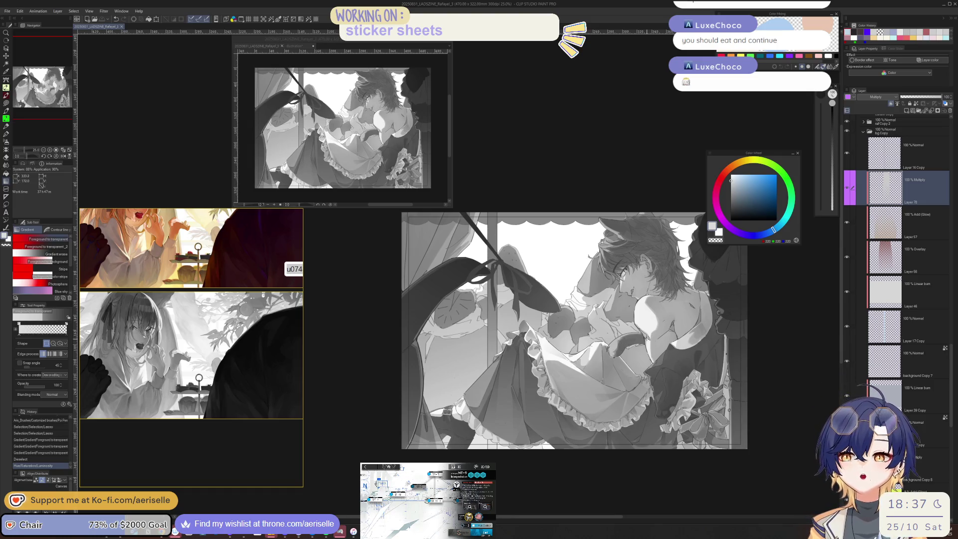
pyautogui.click(257, 45)
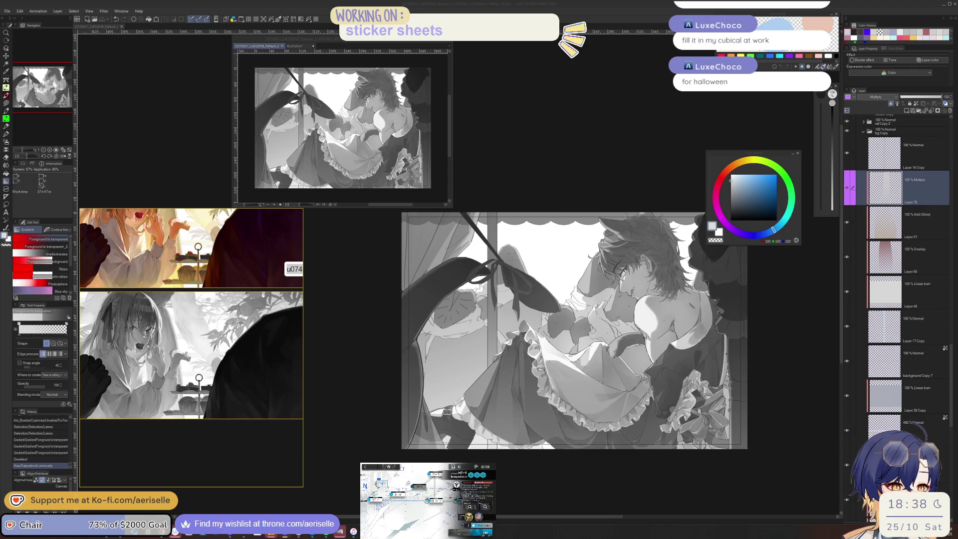
# Create Layer 79 above Layer 68, tag it purple and set it to Multiply.
pyautogui.moveTo(955, 369); pyautogui.dragTo(944, 428)
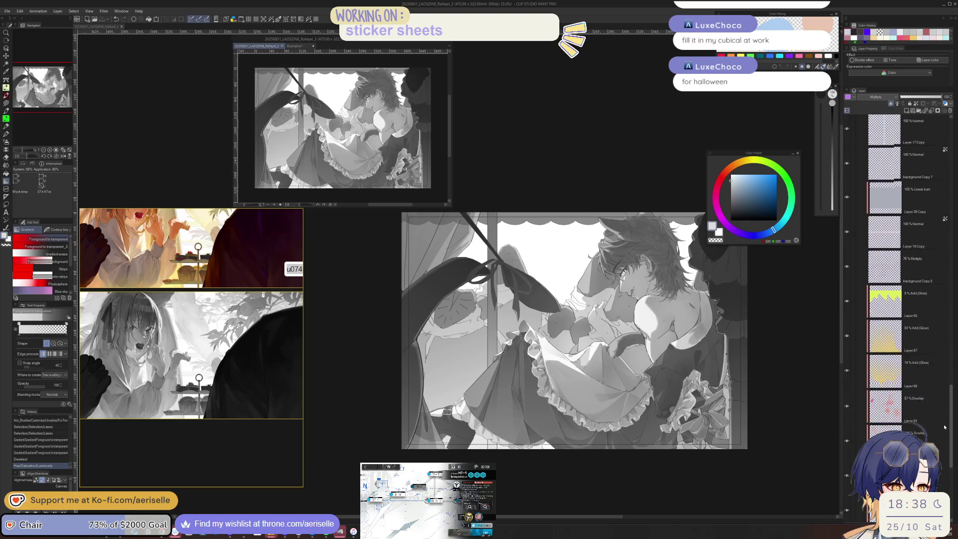
pyautogui.click(902, 281)
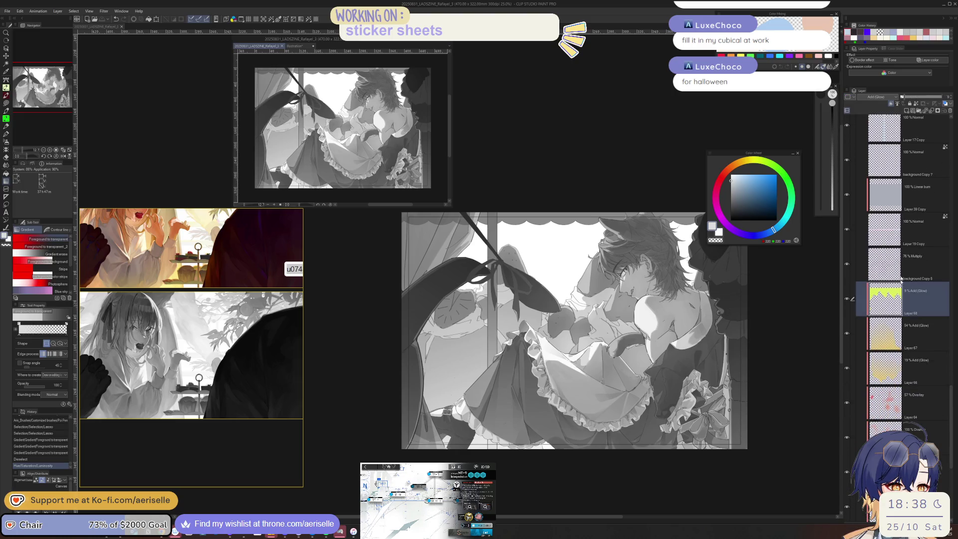
pyautogui.click(906, 112)
pyautogui.click(850, 99)
pyautogui.click(859, 145)
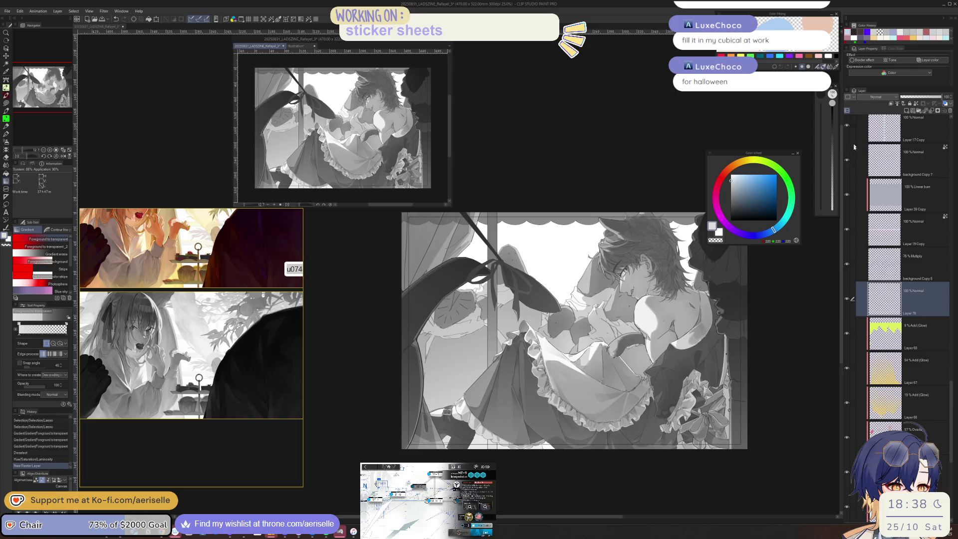
pyautogui.click(886, 96)
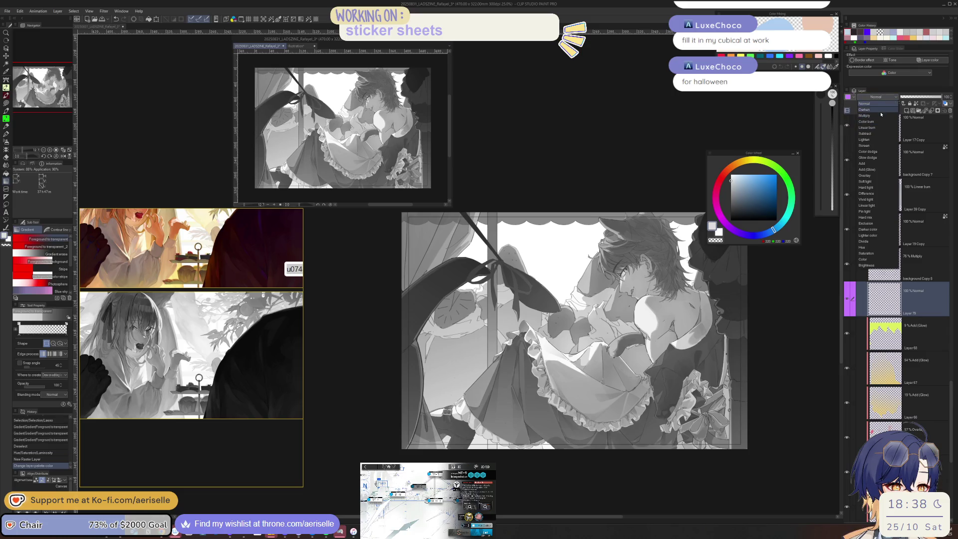
pyautogui.click(880, 116)
# Save the file and clip Layer 79 to the layer below.
pyautogui.hotkey('ctrl', 's')
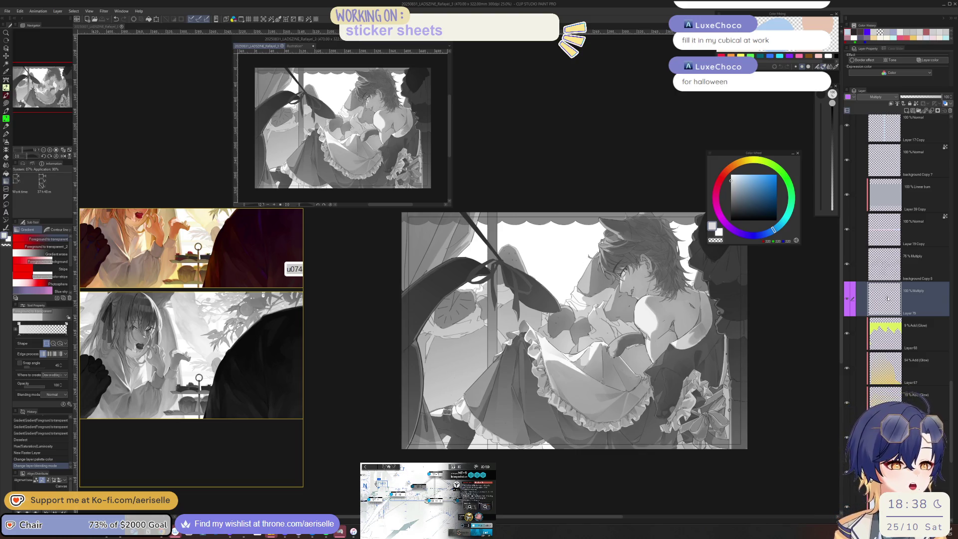
pyautogui.click(892, 103)
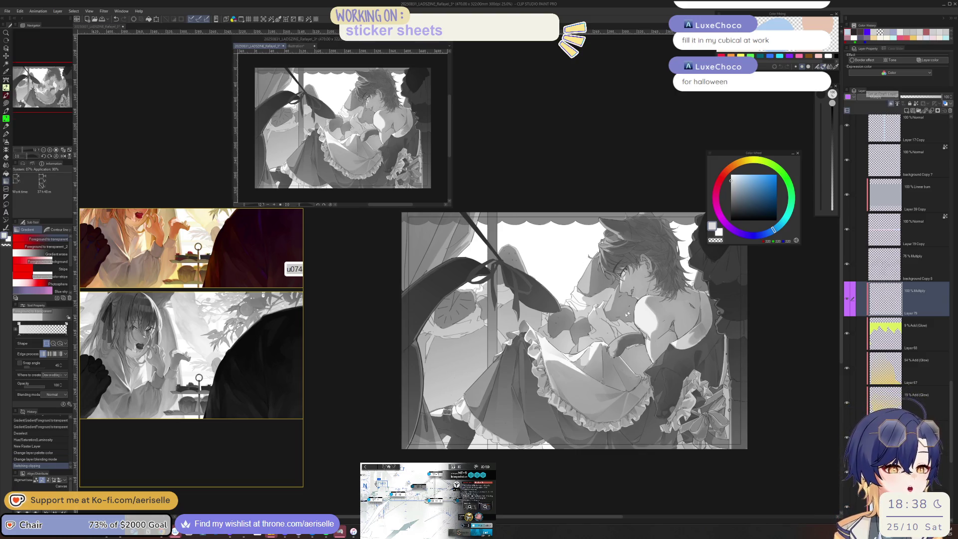
pyautogui.scroll(2, 627, 243)
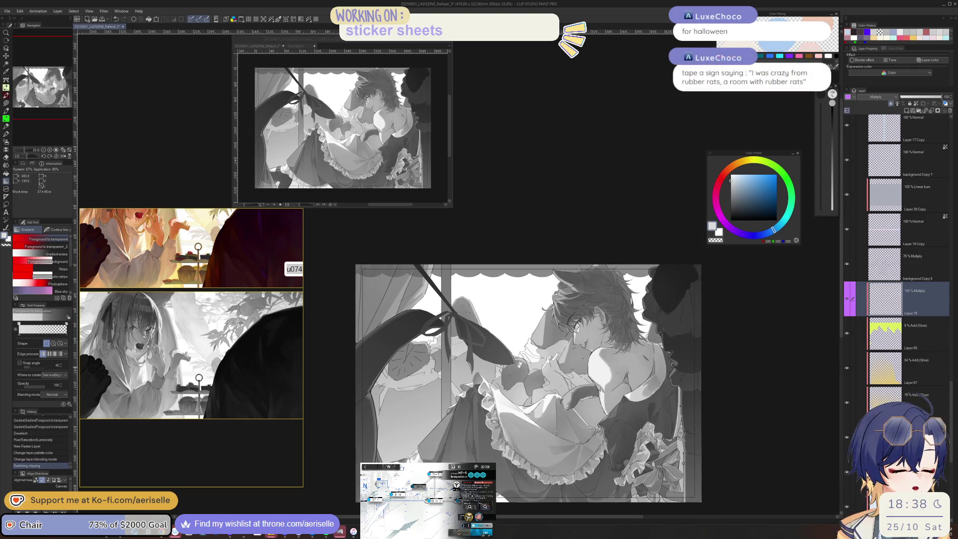
# Enlarge the Poi Pen to 150 and paint dark shading over the hair and face.
pyautogui.scroll(2, 627, 244)
pyautogui.press('p')
pyautogui.moveTo(821, 137); pyautogui.dragTo(821, 131)
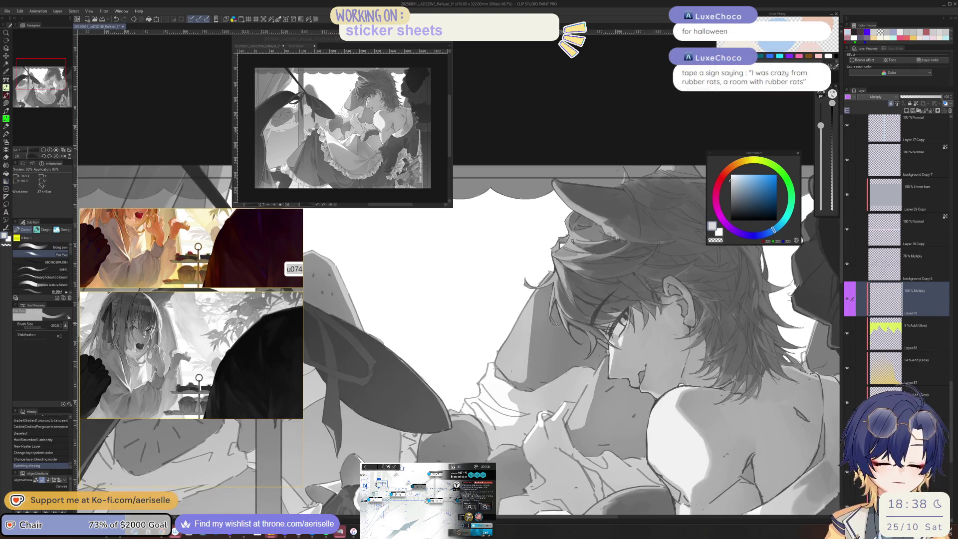
pyautogui.moveTo(553, 324)
pyautogui.mouseDown()
pyautogui.moveTo(558, 367)
pyautogui.moveTo(553, 302)
pyautogui.mouseUp()
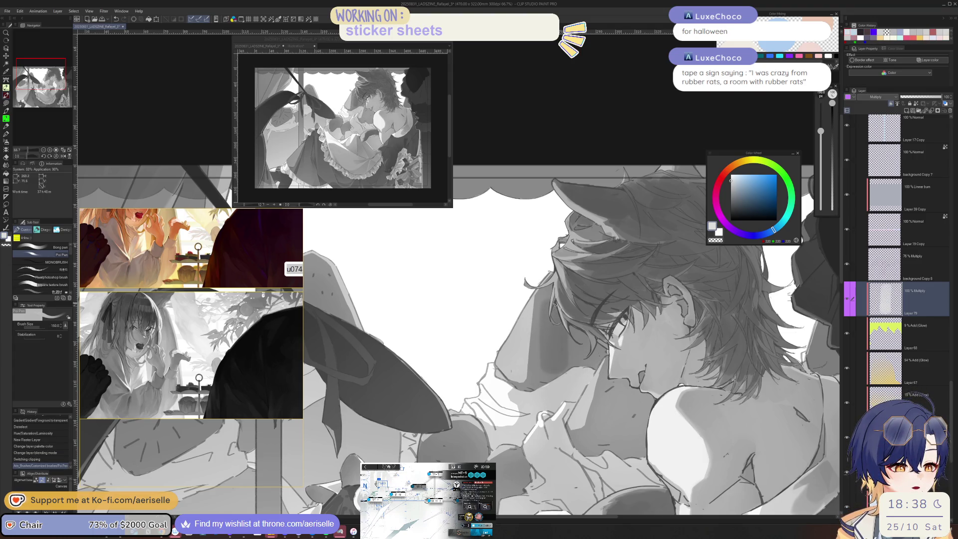
pyautogui.moveTo(549, 344)
pyautogui.mouseDown()
pyautogui.moveTo(547, 377)
pyautogui.moveTo(568, 337)
pyautogui.moveTo(581, 382)
pyautogui.mouseUp()
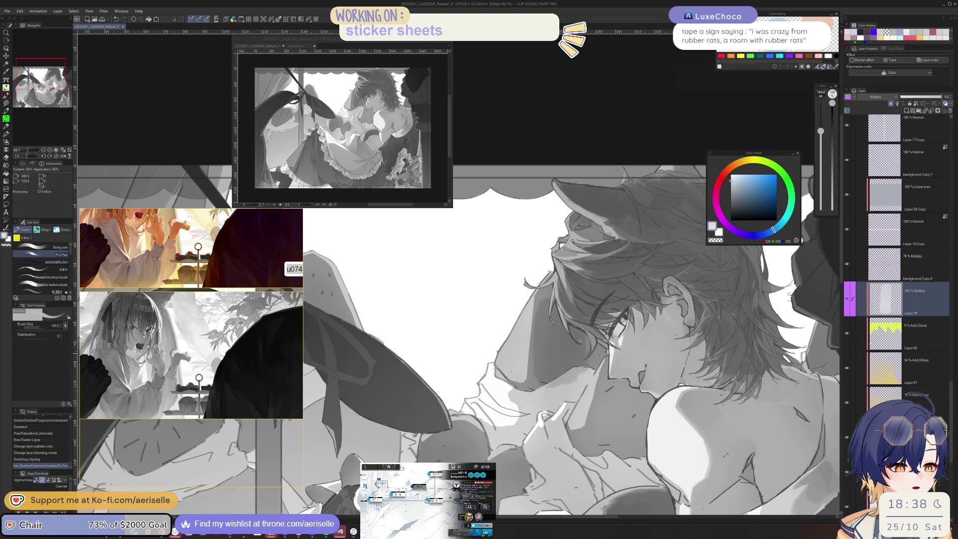
pyautogui.moveTo(585, 350); pyautogui.dragTo(587, 341)
pyautogui.moveTo(548, 299); pyautogui.dragTo(544, 291)
pyautogui.moveTo(822, 131); pyautogui.dragTo(822, 138)
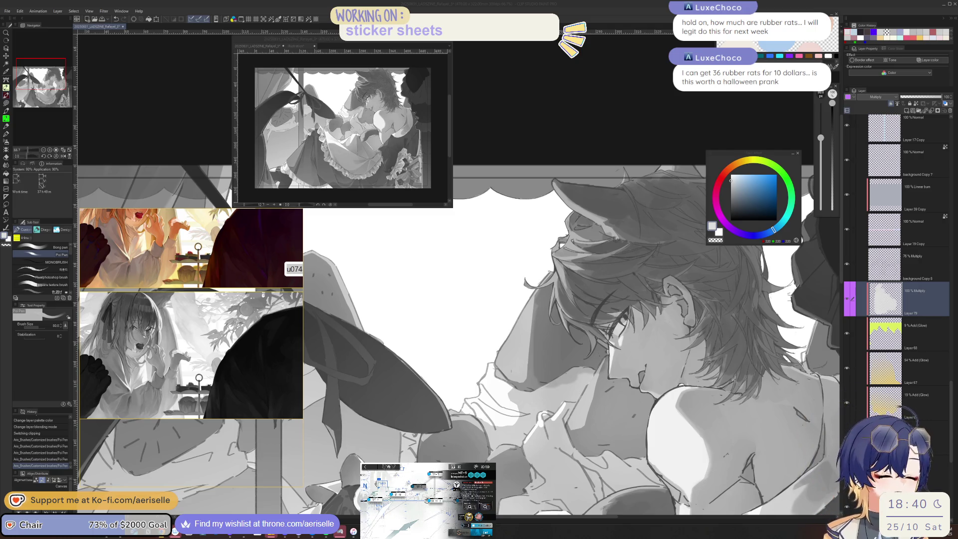
# Touch up the neck and shoulder shading, erasing small patches with the hard eraser at 40.
pyautogui.press('e')
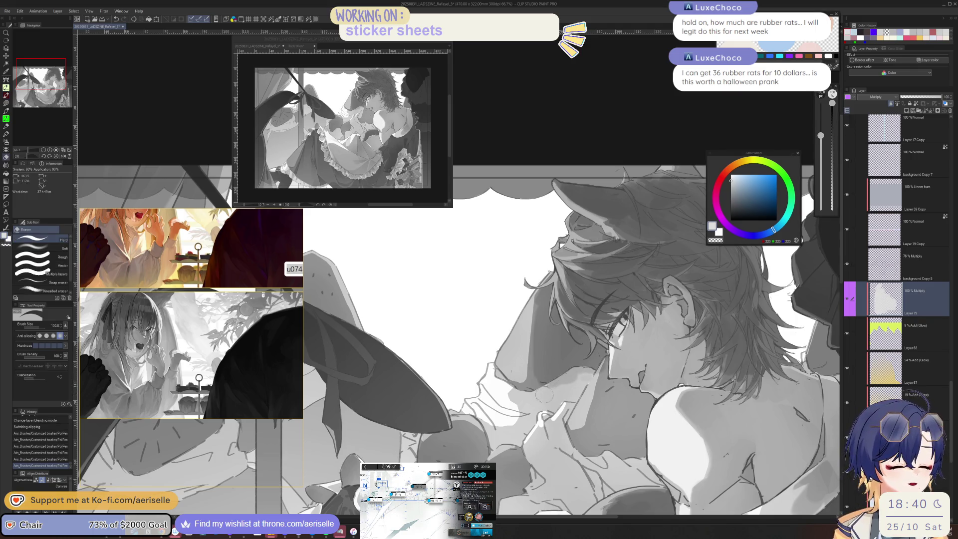
pyautogui.moveTo(573, 378); pyautogui.dragTo(594, 375)
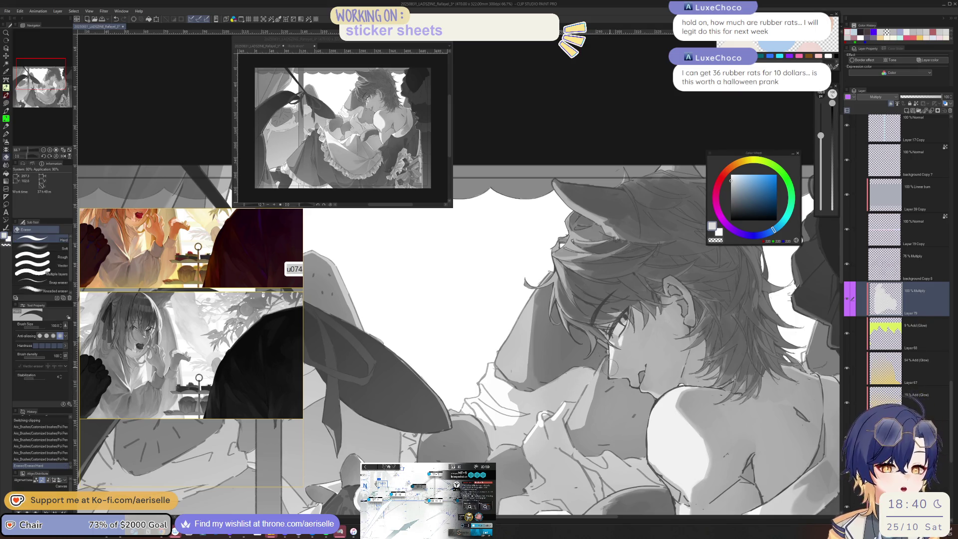
pyautogui.press('[')
pyautogui.press('[')
pyautogui.press('[')
pyautogui.moveTo(607, 351); pyautogui.dragTo(608, 350)
pyautogui.hotkey('ctrl', 'z')
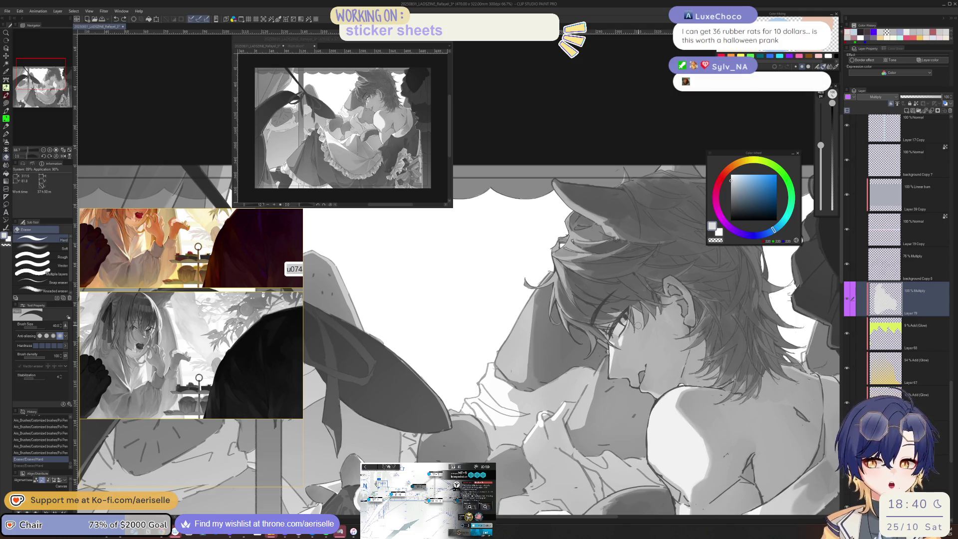
pyautogui.press('p')
pyautogui.moveTo(532, 381)
pyautogui.mouseDown()
pyautogui.moveTo(532, 352)
pyautogui.moveTo(525, 389)
pyautogui.moveTo(527, 369)
pyautogui.mouseUp()
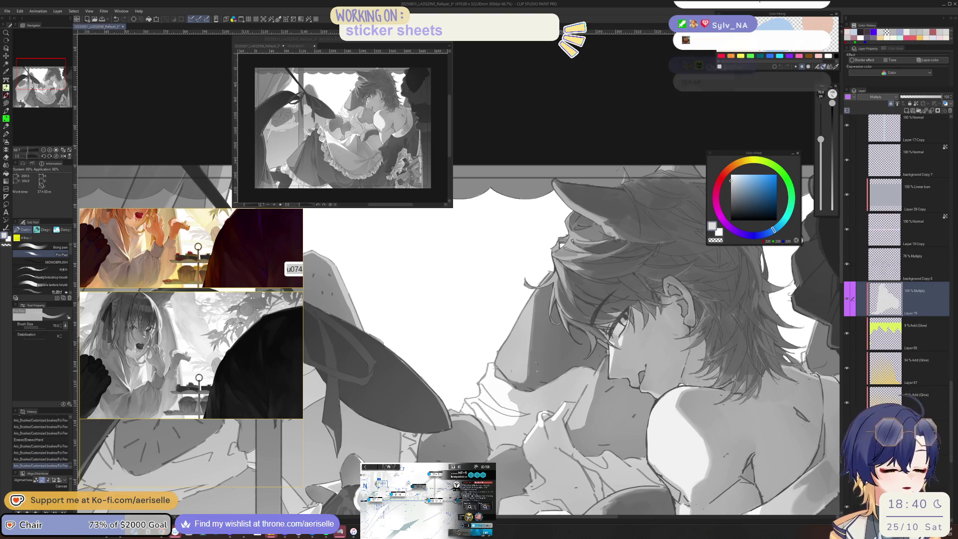
pyautogui.moveTo(607, 361); pyautogui.dragTo(599, 427)
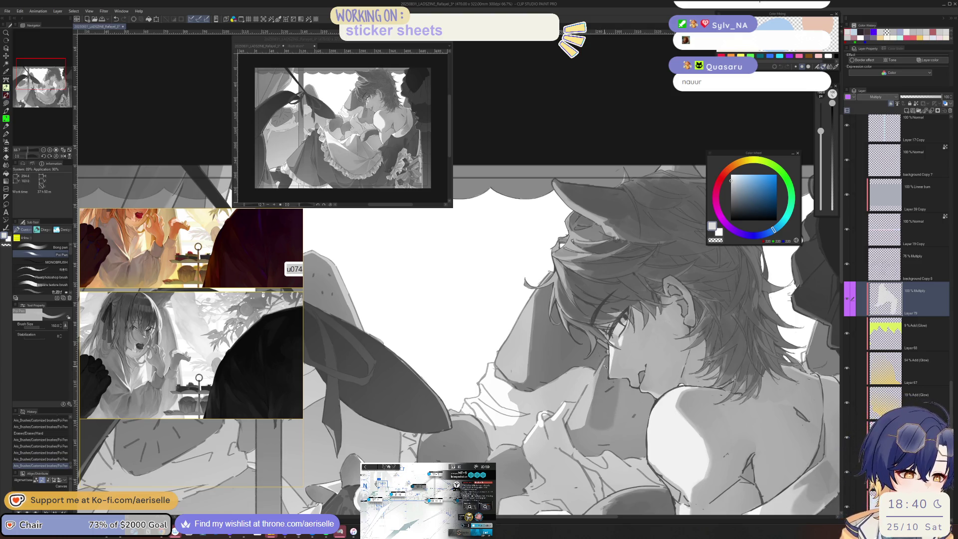
pyautogui.press('e')
pyautogui.moveTo(608, 356); pyautogui.dragTo(599, 380)
pyautogui.press('p')
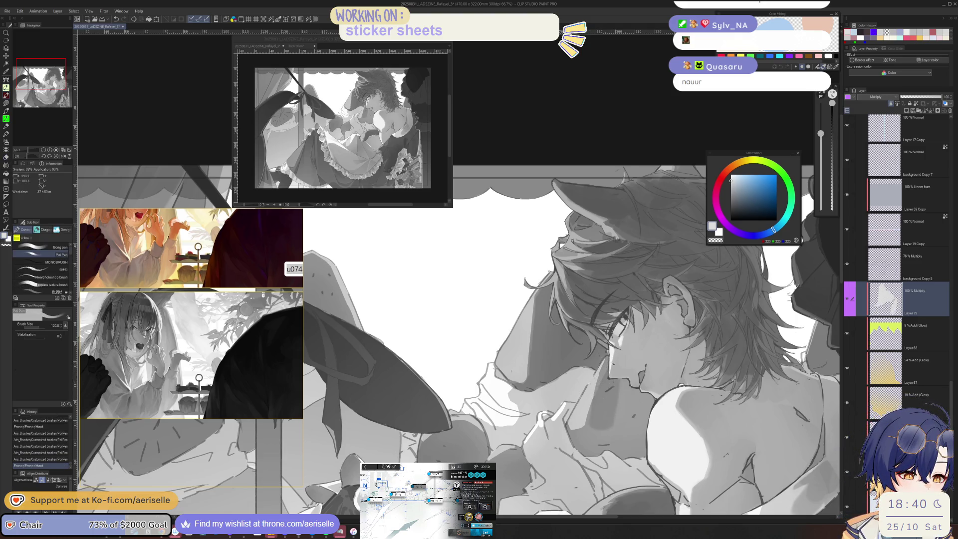
# Enlarge the pen to 170 and shade across the figure's chest.
pyautogui.press(']')
pyautogui.moveTo(606, 382); pyautogui.dragTo(634, 440)
pyautogui.moveTo(647, 395)
pyautogui.mouseDown()
pyautogui.moveTo(649, 434)
pyautogui.moveTo(601, 449)
pyautogui.moveTo(644, 437)
pyautogui.mouseUp()
pyautogui.press('[')
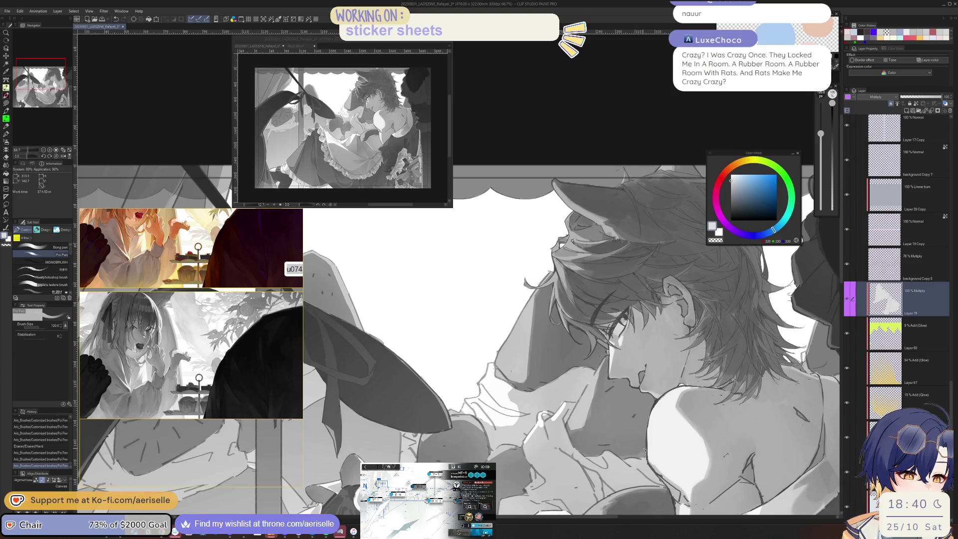
pyautogui.hotkey('ctrl', '-')
pyautogui.hotkey('ctrl', '-')
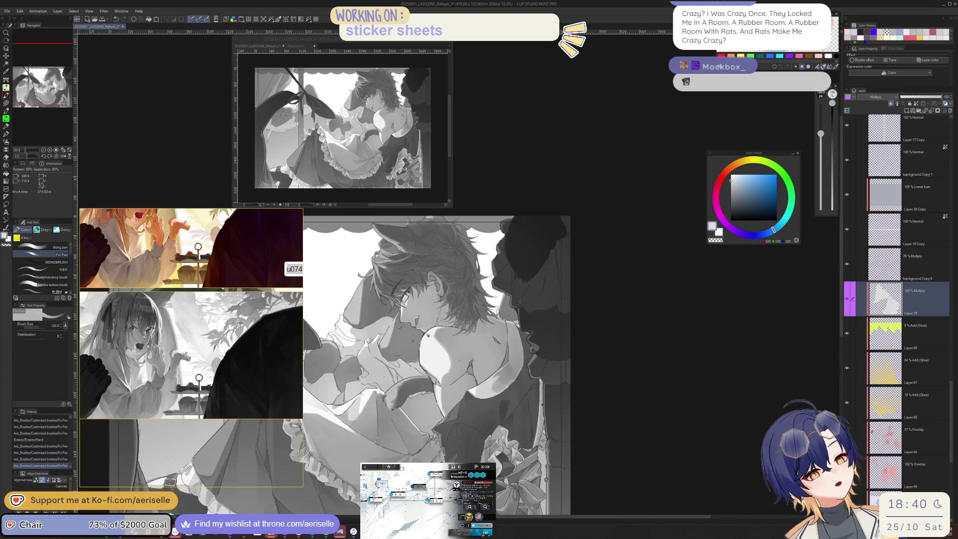
# Save the illustration, then try a darker stroke on the fruit and undo it.
pyautogui.press('h')
pyautogui.hotkey('ctrl', 's')
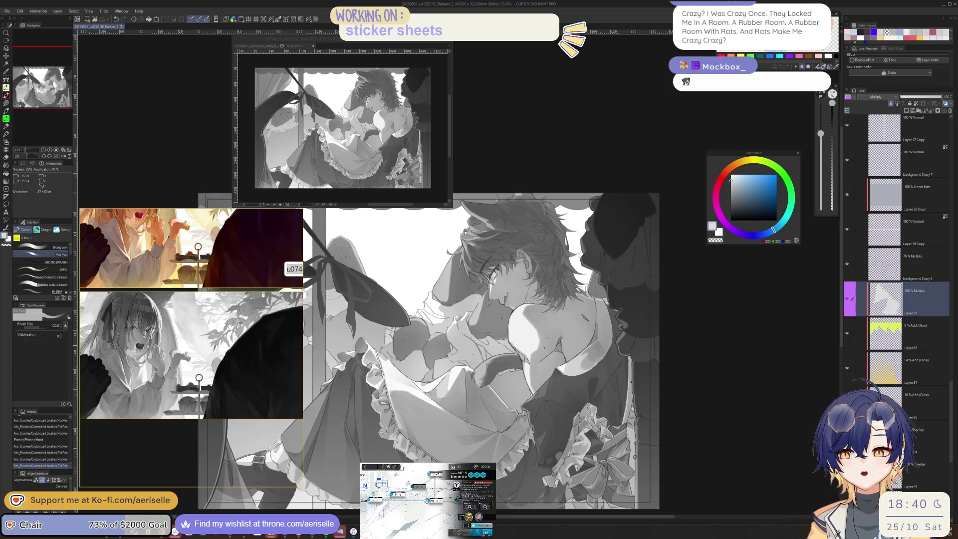
pyautogui.scroll(1, 629, 315)
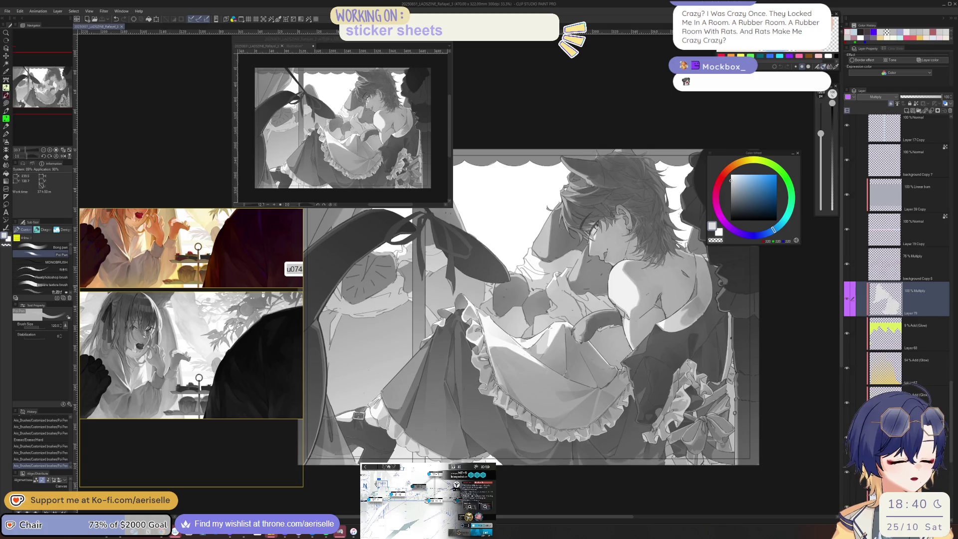
pyautogui.scroll(1, 599, 307)
pyautogui.scroll(2, 543, 296)
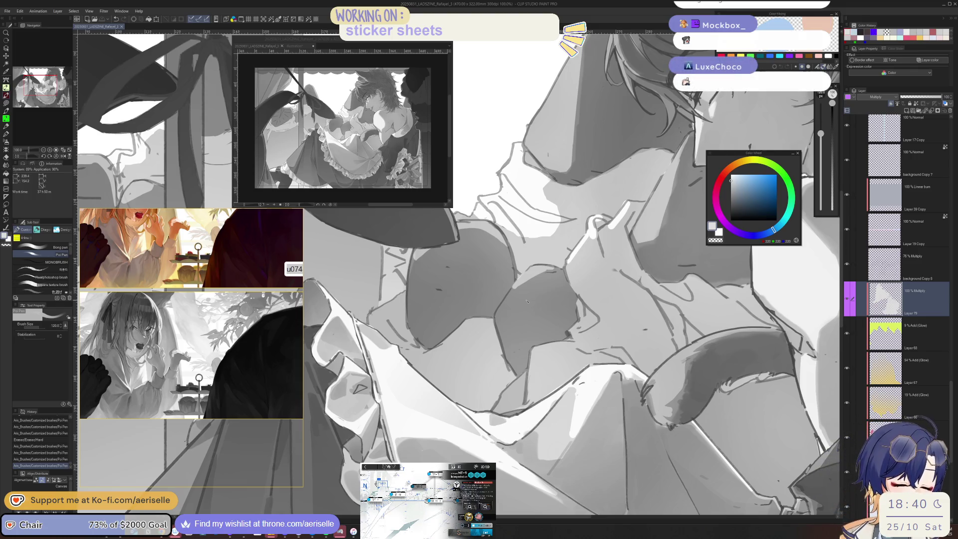
pyautogui.moveTo(519, 307)
pyautogui.mouseDown()
pyautogui.moveTo(549, 285)
pyautogui.moveTo(516, 319)
pyautogui.moveTo(530, 285)
pyautogui.moveTo(514, 330)
pyautogui.moveTo(572, 307)
pyautogui.mouseUp()
pyautogui.hotkey('ctrl', 'z')
pyautogui.press('[')
pyautogui.press('[')
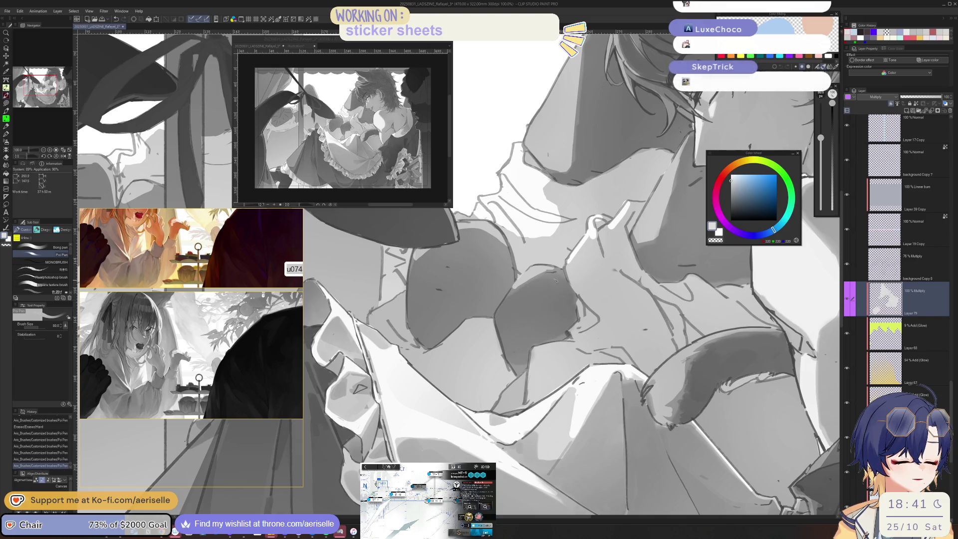
# Paint darker shading on the fruit and chest frills, sizing the brush between 120 and 80.
pyautogui.press('h')
pyautogui.scroll(-4, 574, 299)
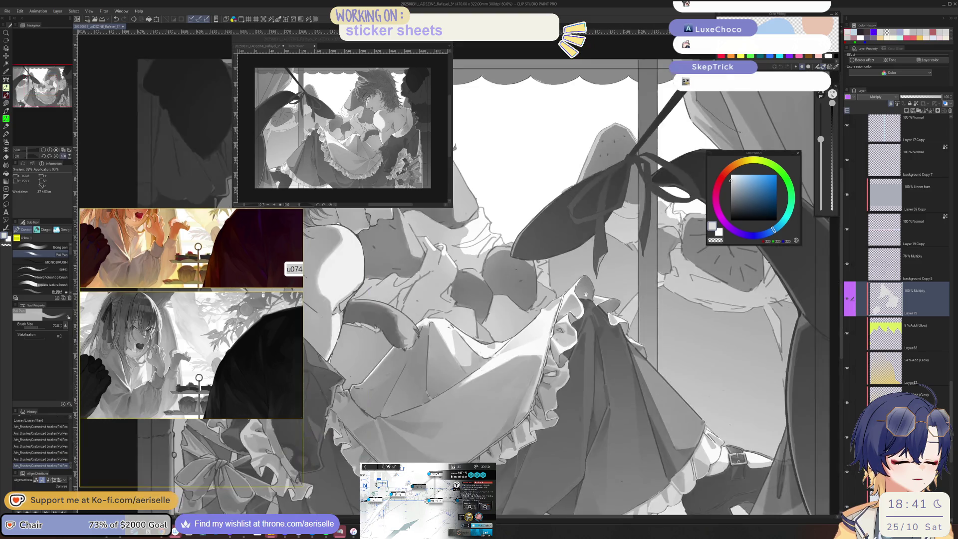
pyautogui.press('h')
pyautogui.scroll(4, 587, 316)
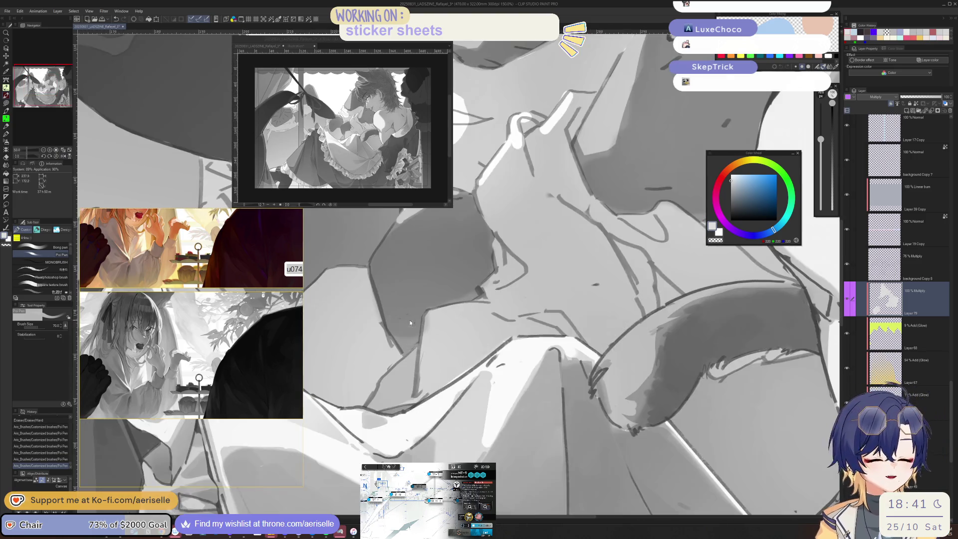
pyautogui.scroll(2, 402, 334)
pyautogui.moveTo(401, 334); pyautogui.dragTo(414, 325)
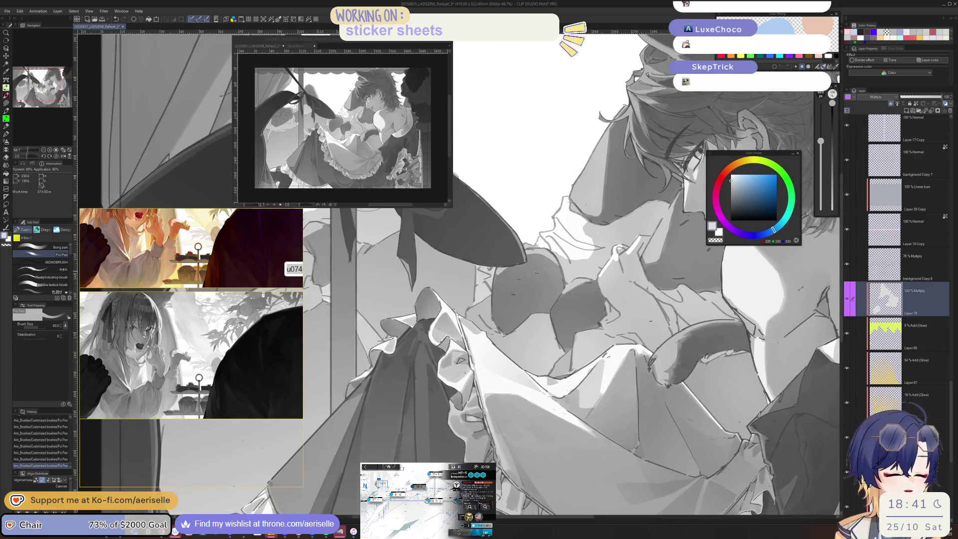
pyautogui.moveTo(559, 321); pyautogui.dragTo(520, 263)
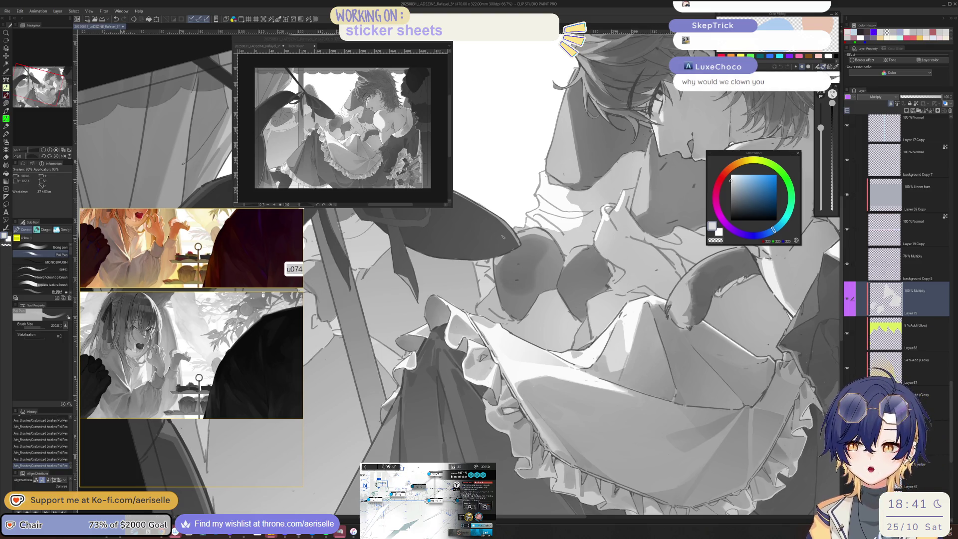
pyautogui.press('[')
pyautogui.press('[')
pyautogui.press('[')
pyautogui.press('[')
pyautogui.press('[')
pyautogui.moveTo(510, 292); pyautogui.dragTo(514, 305)
pyautogui.press(']')
pyautogui.moveTo(538, 252)
pyautogui.mouseDown()
pyautogui.moveTo(553, 285)
pyautogui.moveTo(555, 262)
pyautogui.moveTo(383, 298)
pyautogui.mouseUp()
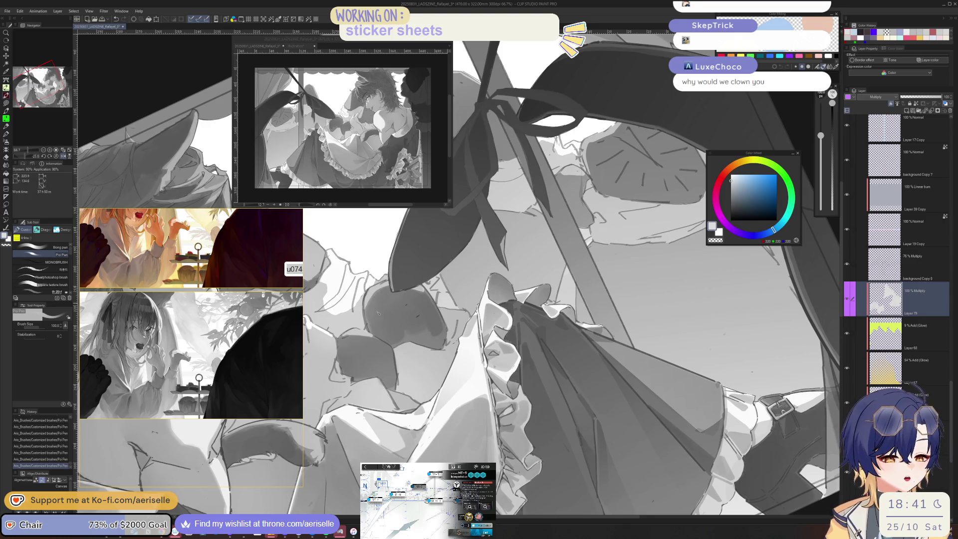
pyautogui.press('[')
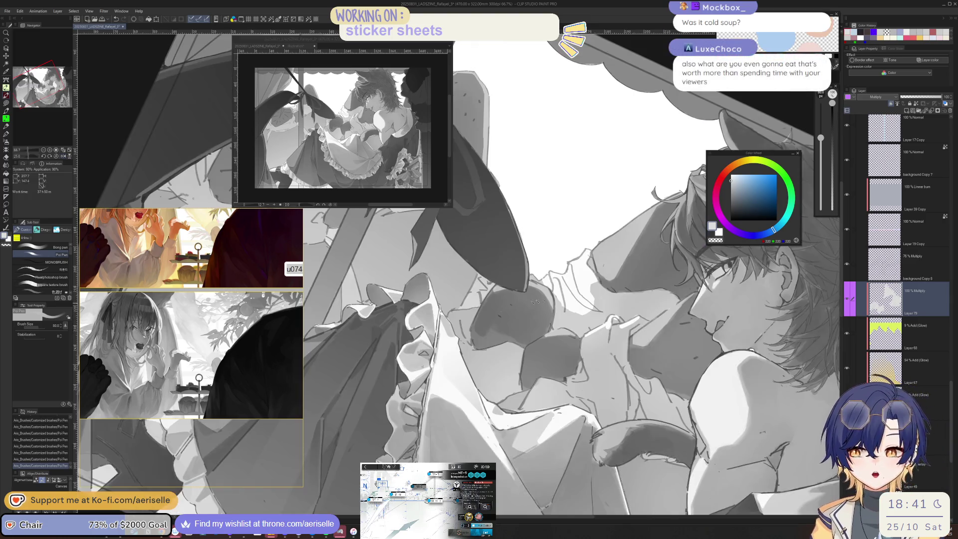
pyautogui.moveTo(403, 334); pyautogui.dragTo(359, 362)
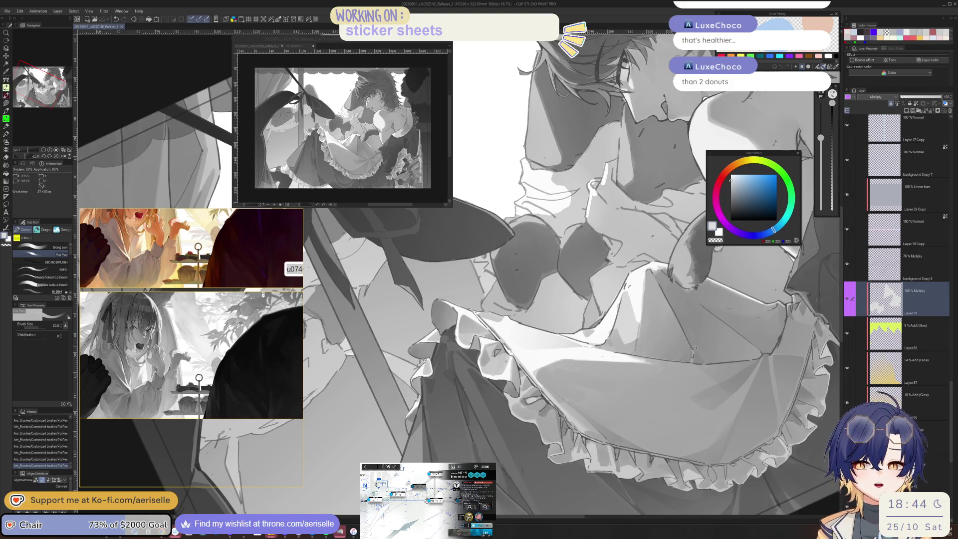
# Reset and mirror the view, dab a mark at the strawberry tip and darken along the ribbon bow.
pyautogui.hotkey('ctrl', '@')
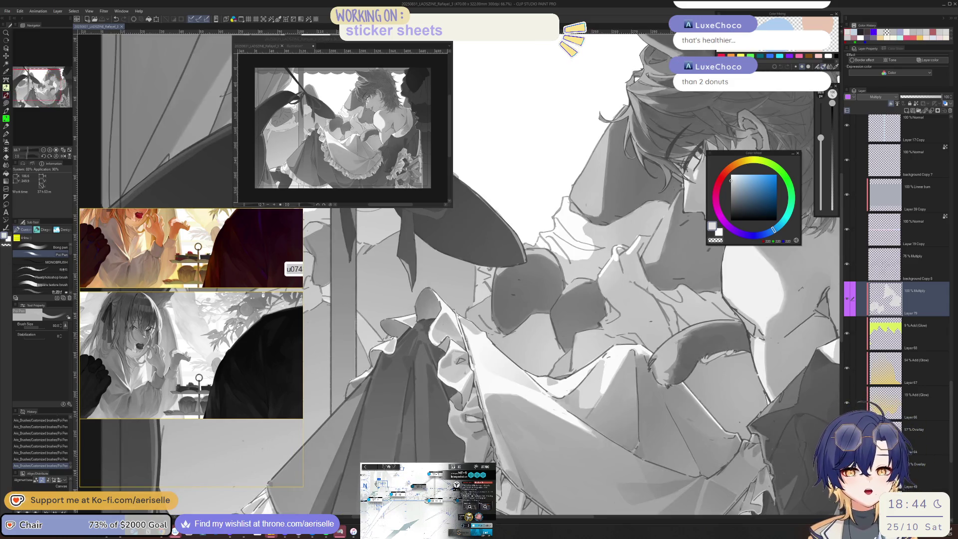
pyautogui.hotkey('ctrl', '-')
pyautogui.hotkey('ctrl', '-')
pyautogui.moveTo(639, 394); pyautogui.dragTo(735, 363)
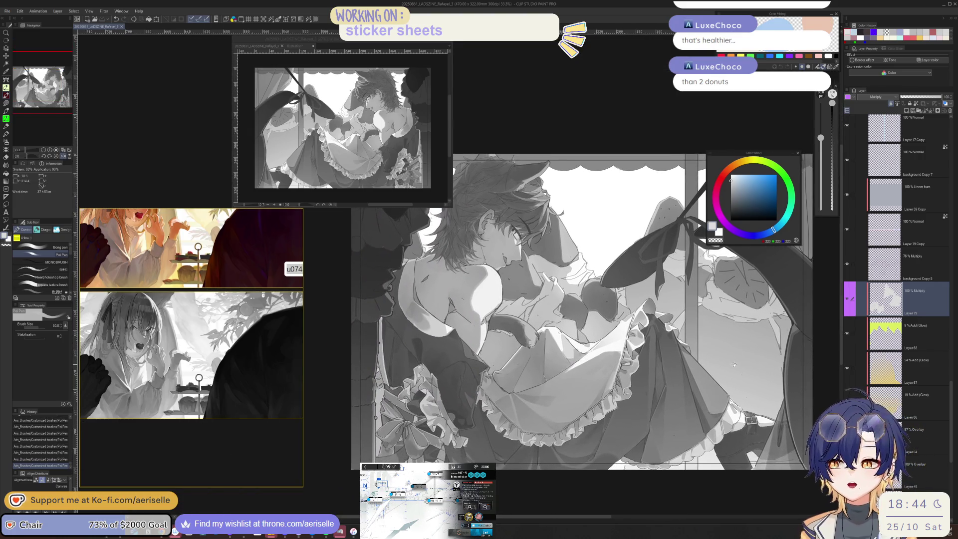
pyautogui.press('h')
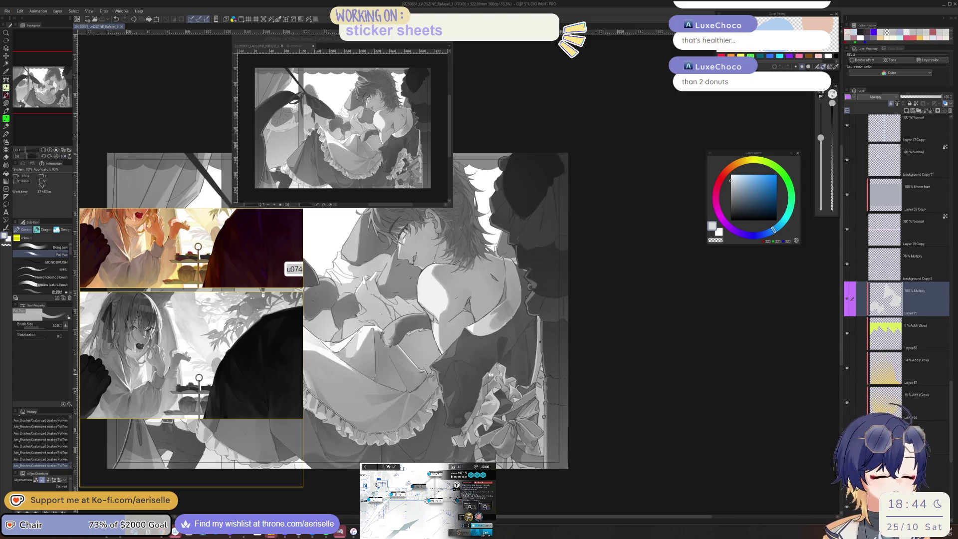
pyautogui.scroll(3, 714, 357)
pyautogui.scroll(2, 554, 452)
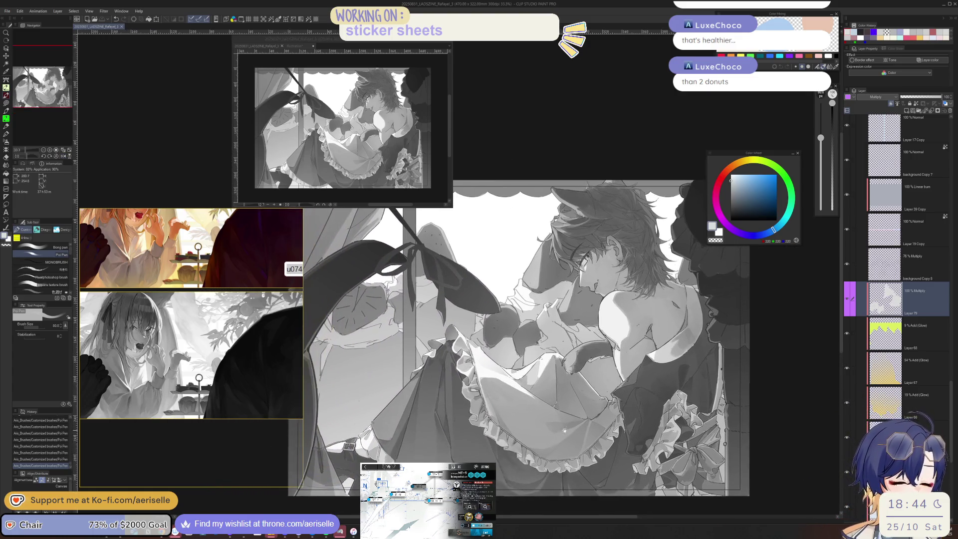
pyautogui.scroll(1, 438, 280)
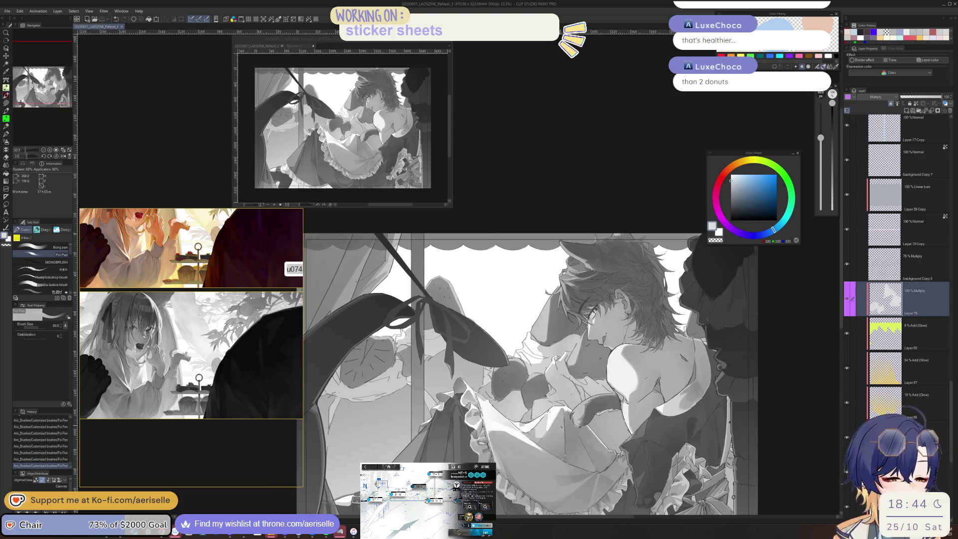
pyautogui.scroll(1, 438, 281)
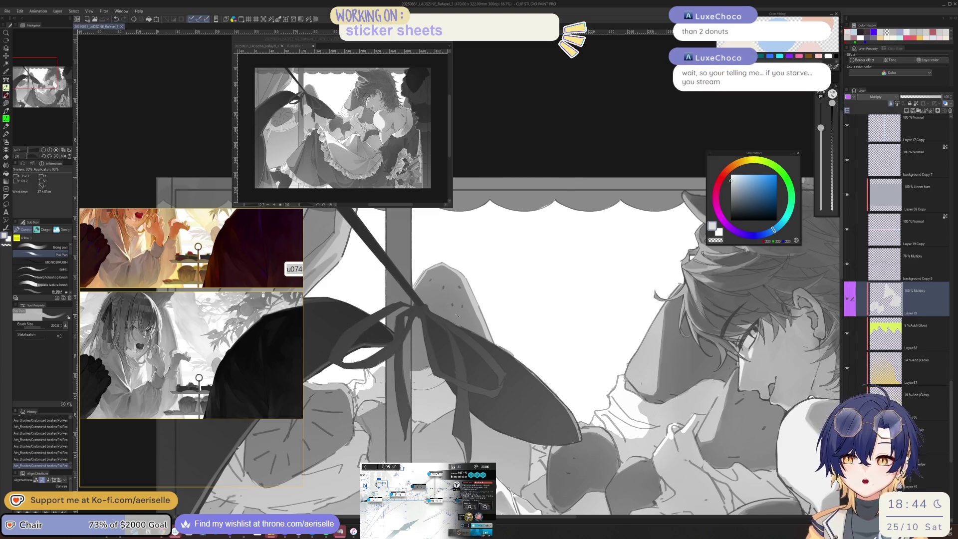
pyautogui.moveTo(457, 316); pyautogui.dragTo(587, 346)
pyautogui.click(570, 316)
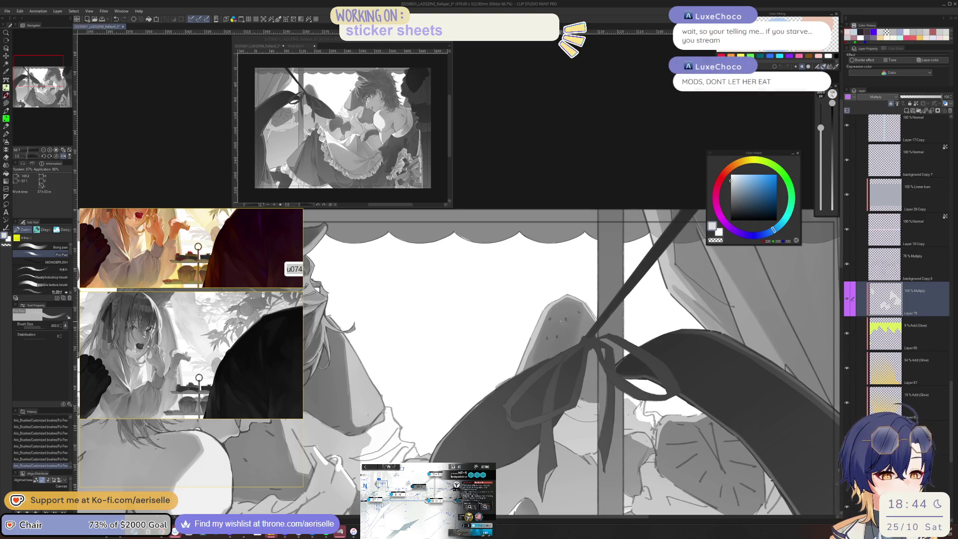
pyautogui.moveTo(573, 322); pyautogui.dragTo(587, 392)
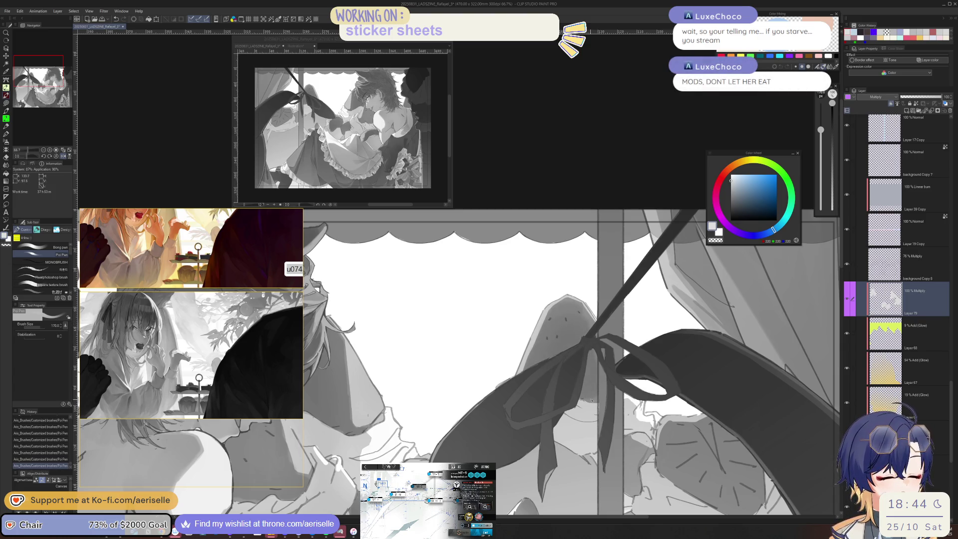
pyautogui.hotkey('ctrl', '-')
pyautogui.hotkey('ctrl', '-')
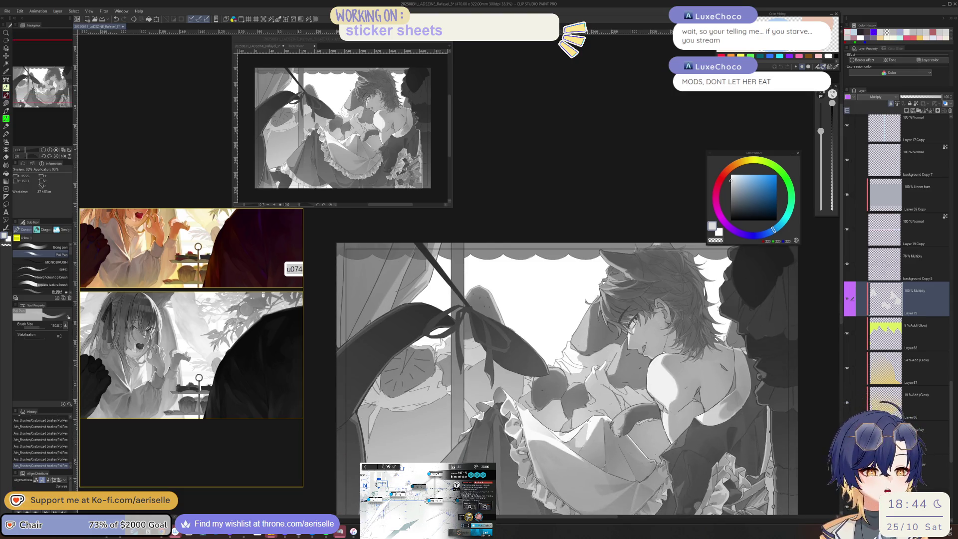
# Paint a dark stroke down the ribbon tail with the brush at 120.
pyautogui.press('h')
pyautogui.moveTo(542, 410); pyautogui.dragTo(644, 399)
pyautogui.scroll(2, 503, 382)
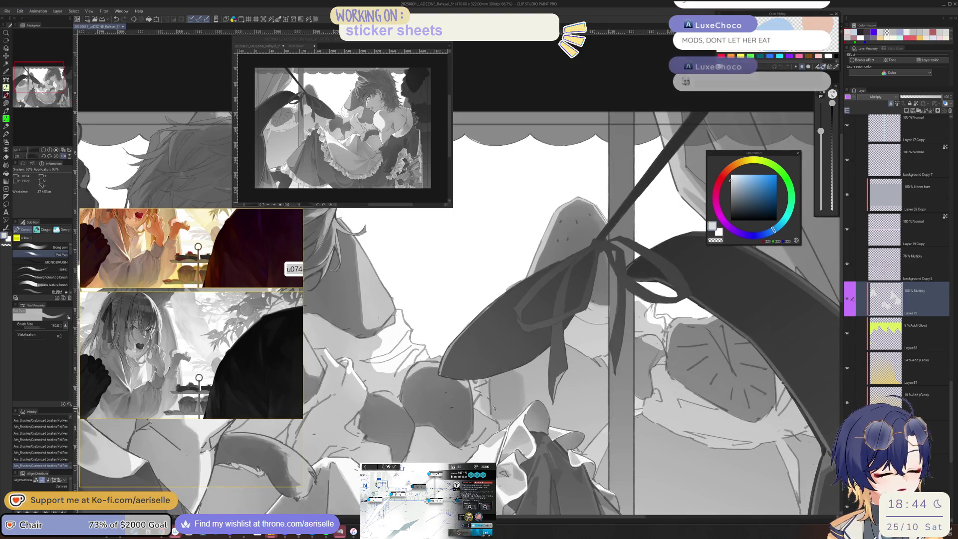
pyautogui.hotkey('ctrl', 'z')
pyautogui.press('[')
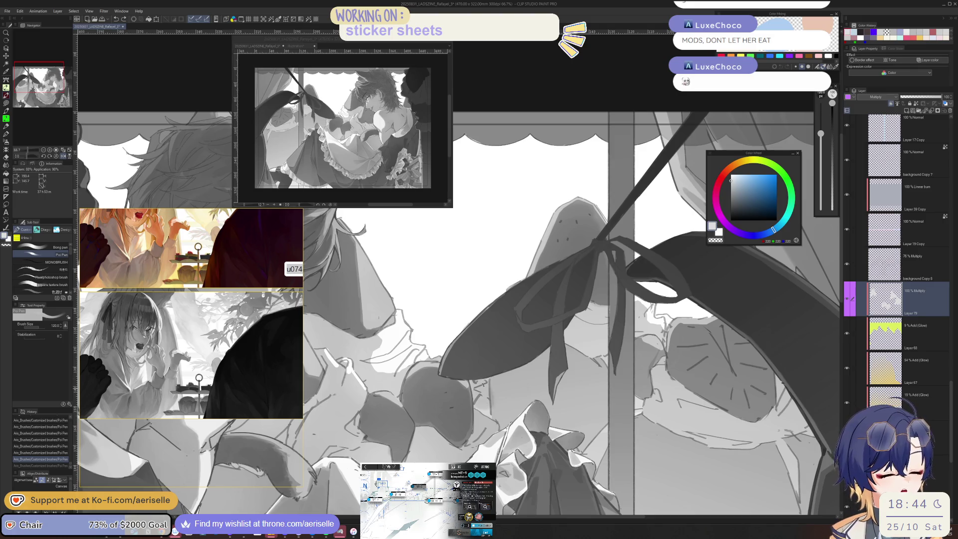
pyautogui.moveTo(498, 418); pyautogui.dragTo(544, 354)
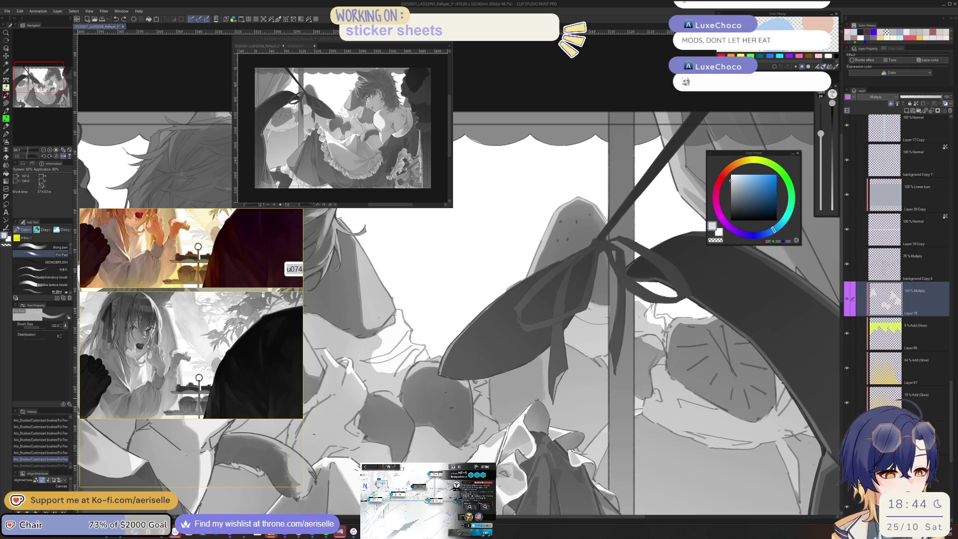
pyautogui.press('h')
pyautogui.scroll(2, 545, 355)
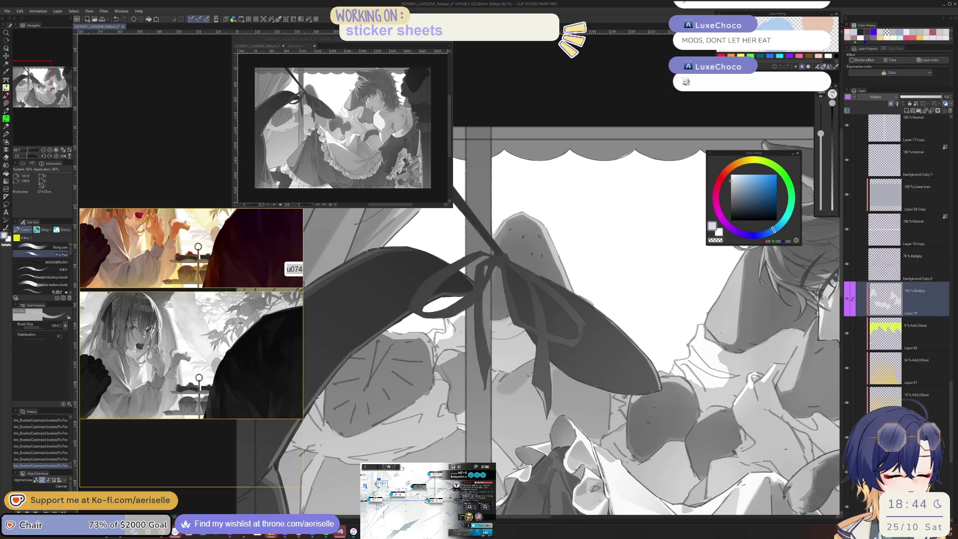
pyautogui.moveTo(549, 376); pyautogui.dragTo(547, 442)
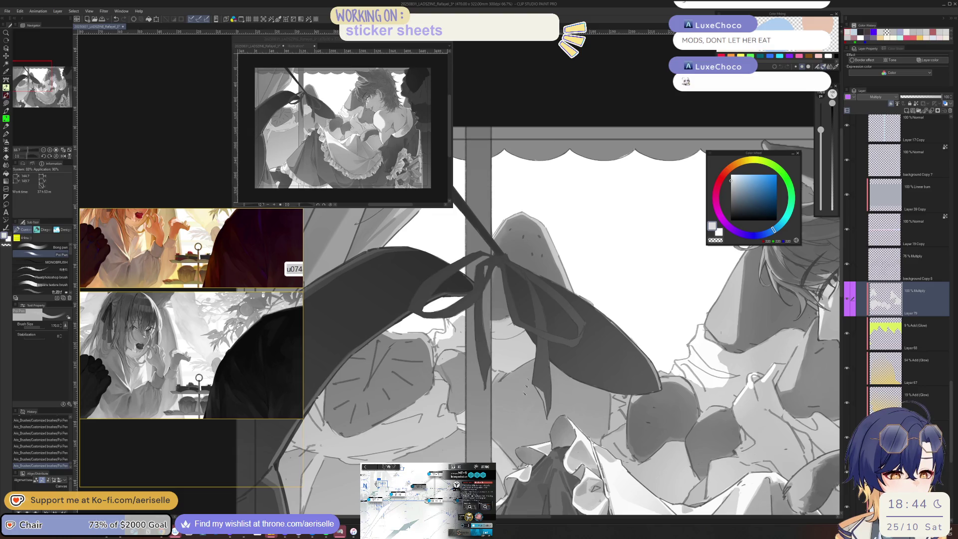
# Check the ribbon at 45, 15 and -15 degree view rotations, then save the illustration.
pyautogui.moveTo(524, 313)
pyautogui.mouseDown()
pyautogui.moveTo(649, 488)
pyautogui.moveTo(669, 500)
pyautogui.mouseUp()
pyautogui.scroll(2, 500, 395)
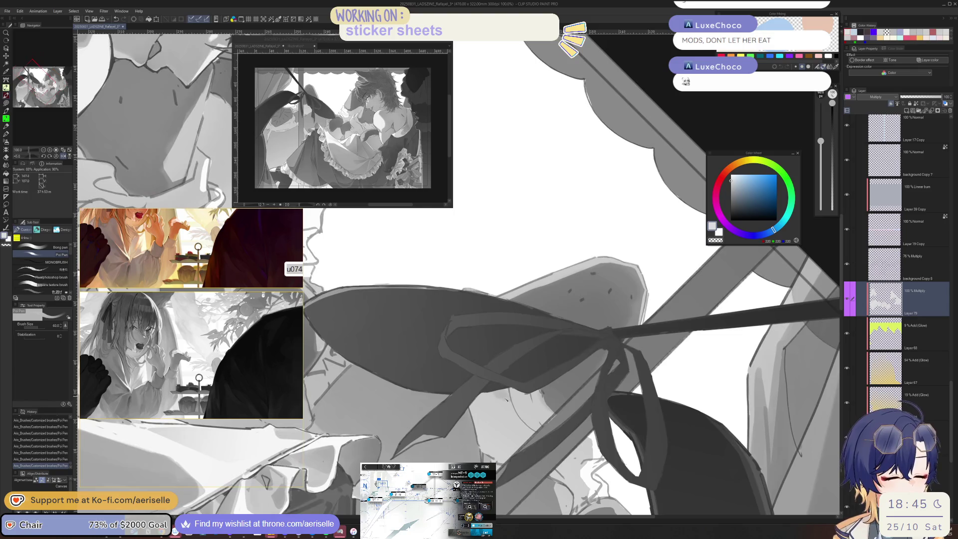
pyautogui.hotkey('ctrl', 'z')
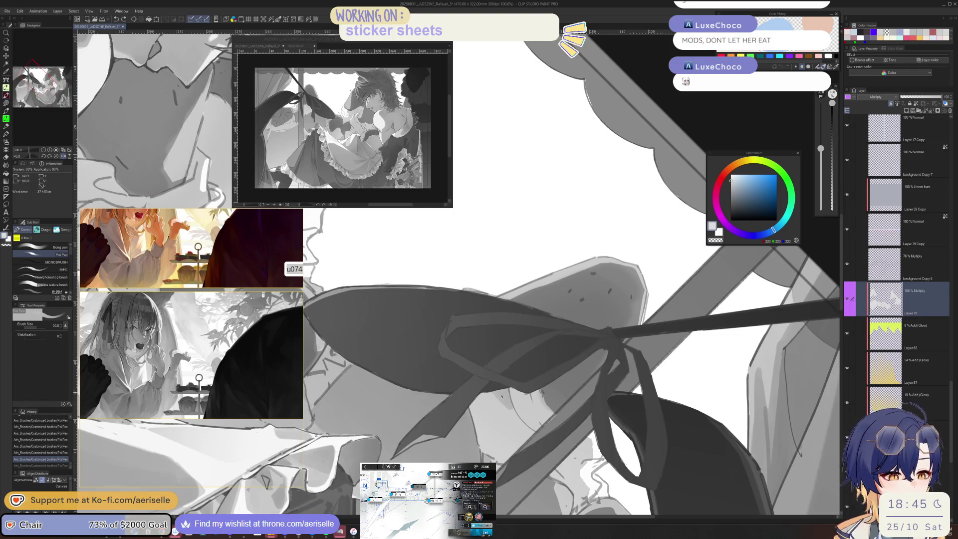
pyautogui.hotkey('ctrl', 'y')
pyautogui.press('h')
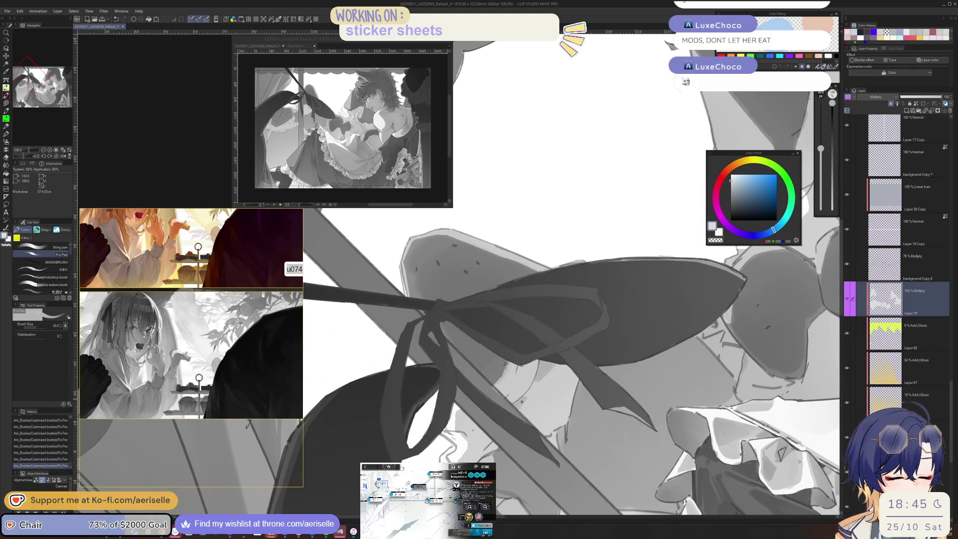
pyautogui.press('^')
pyautogui.press('^')
pyautogui.press('^')
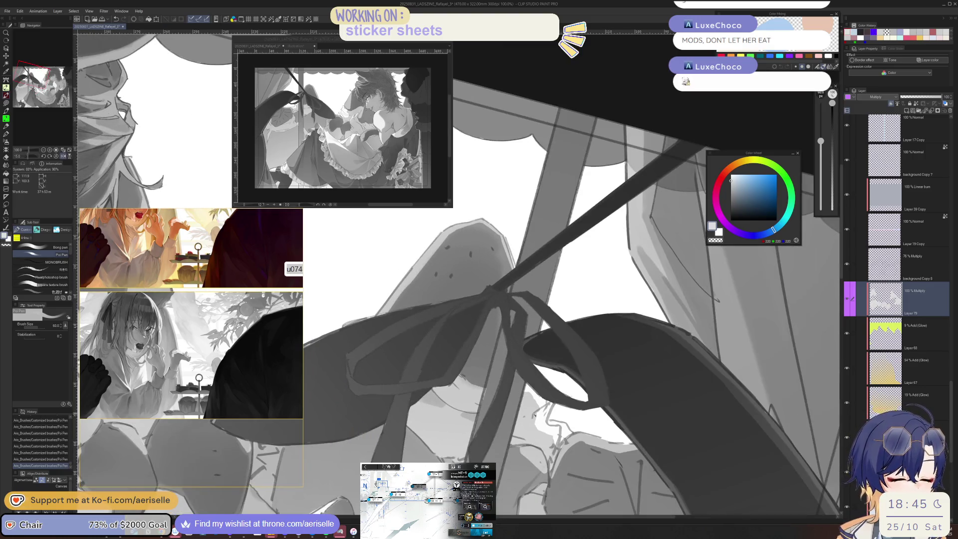
pyautogui.hotkey('ctrl', 'z')
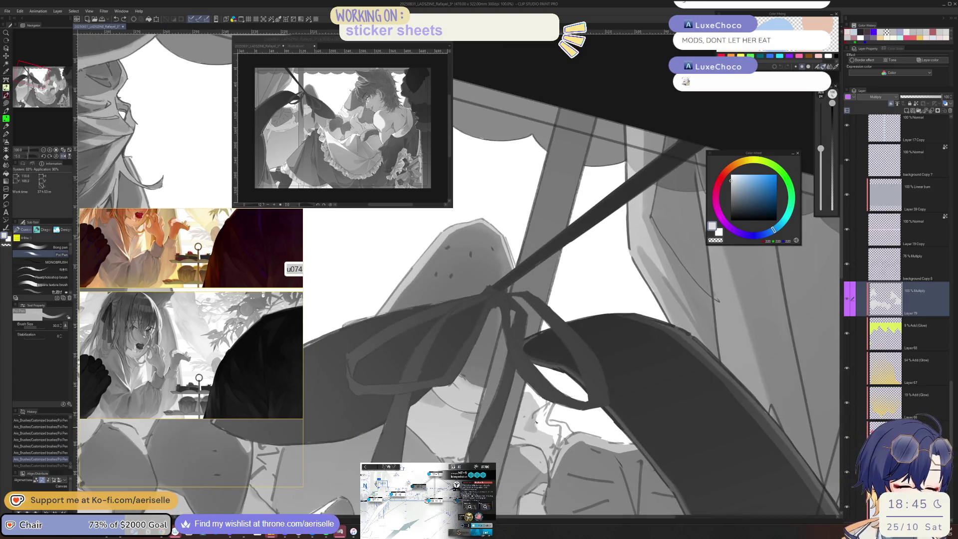
pyautogui.hotkey('ctrl', 'y')
pyautogui.press('-')
pyautogui.press('-')
pyautogui.hotkey('ctrl', '+')
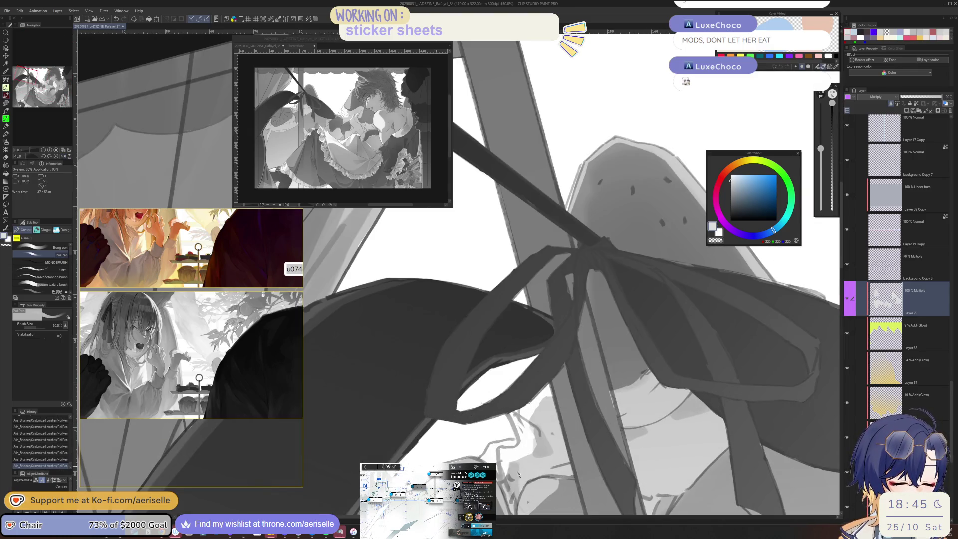
pyautogui.hotkey('ctrl', '-')
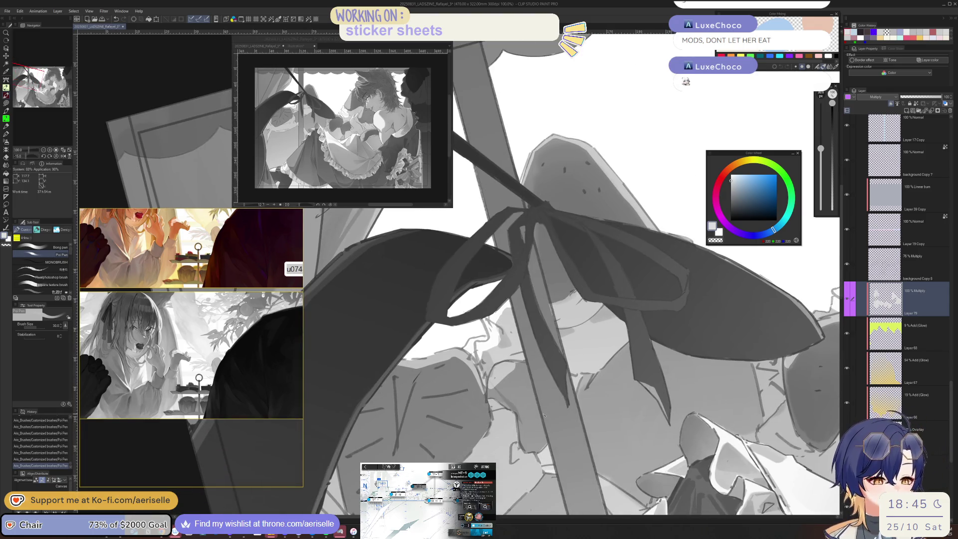
pyautogui.hotkey('ctrl', 's')
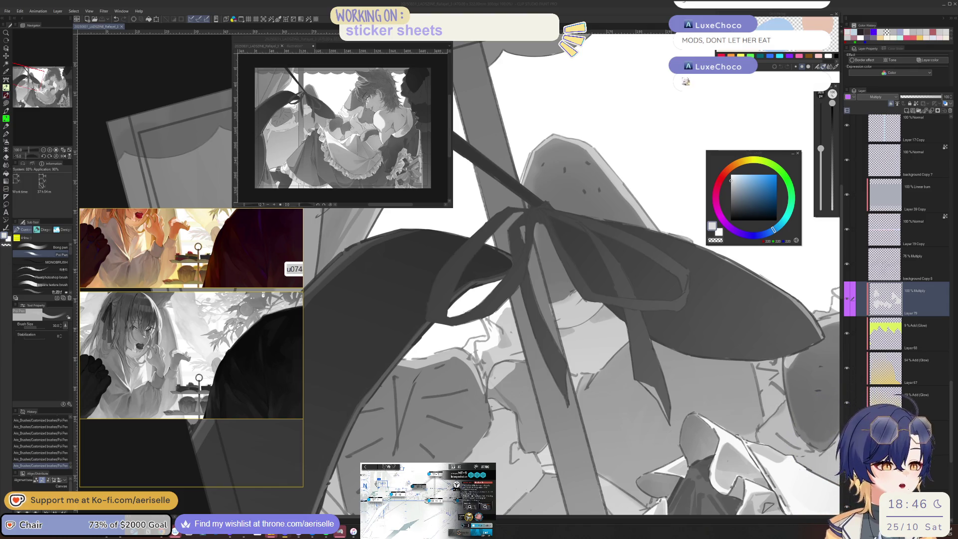
pyautogui.click(554, 288)
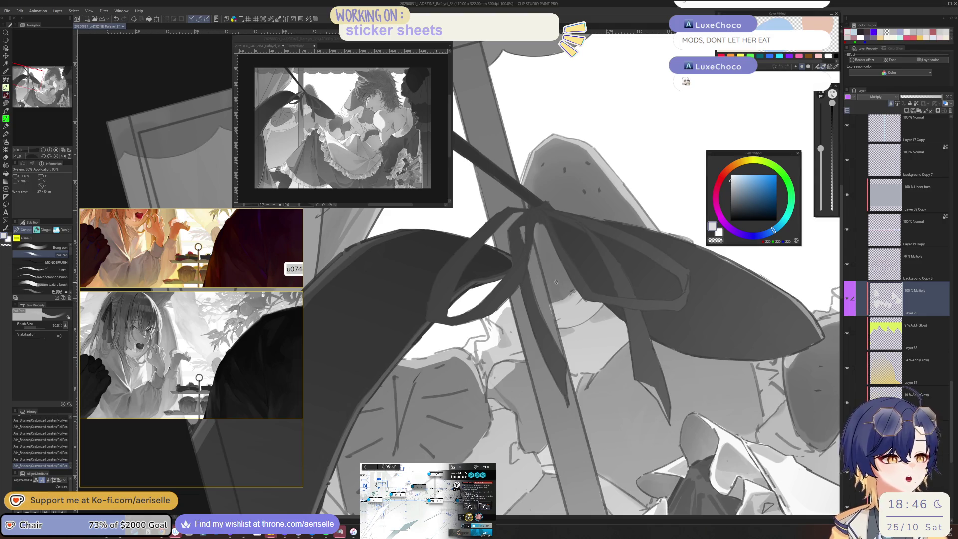
# Straighten the view over the leaf and paint dark multiply shading along its left edge and inside.
pyautogui.scroll(-5, 554, 288)
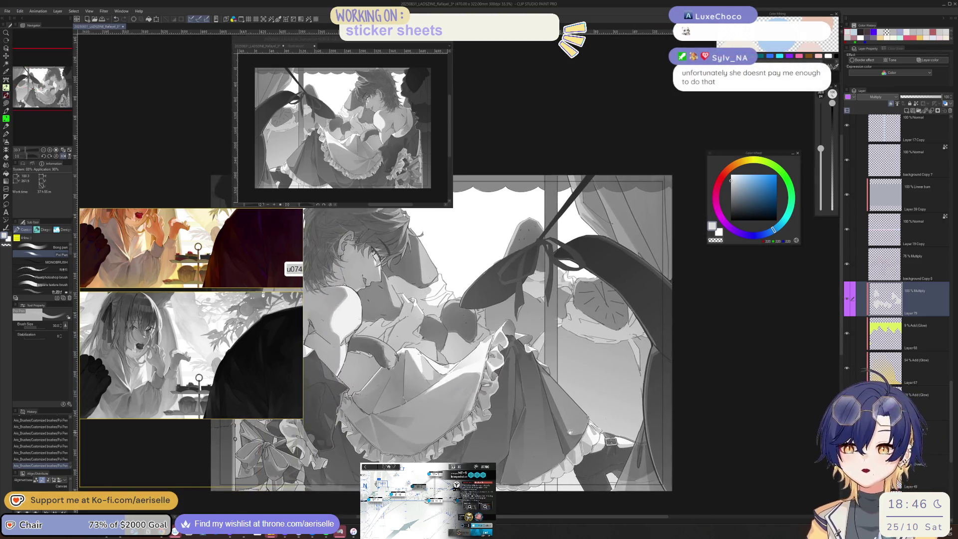
pyautogui.moveTo(554, 289); pyautogui.dragTo(554, 289)
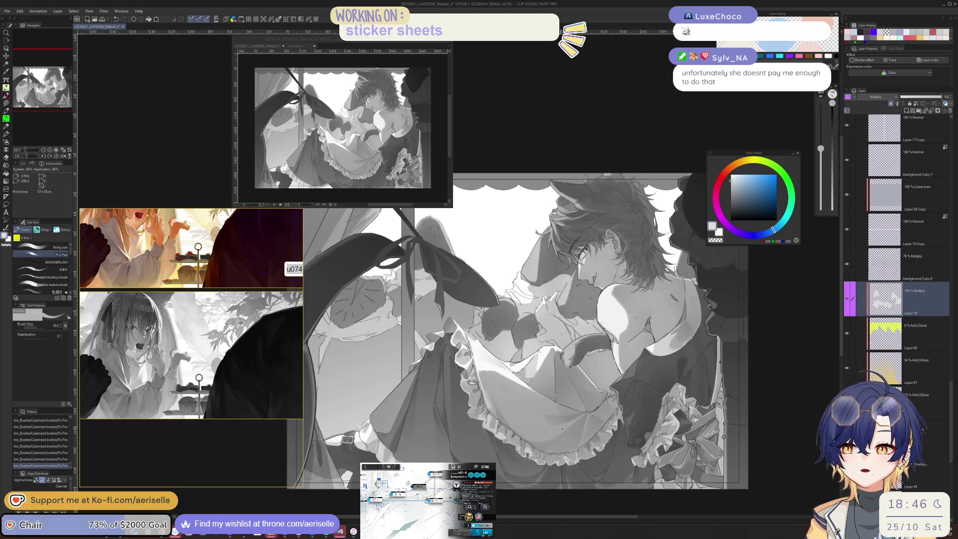
pyautogui.moveTo(499, 275); pyautogui.dragTo(629, 324)
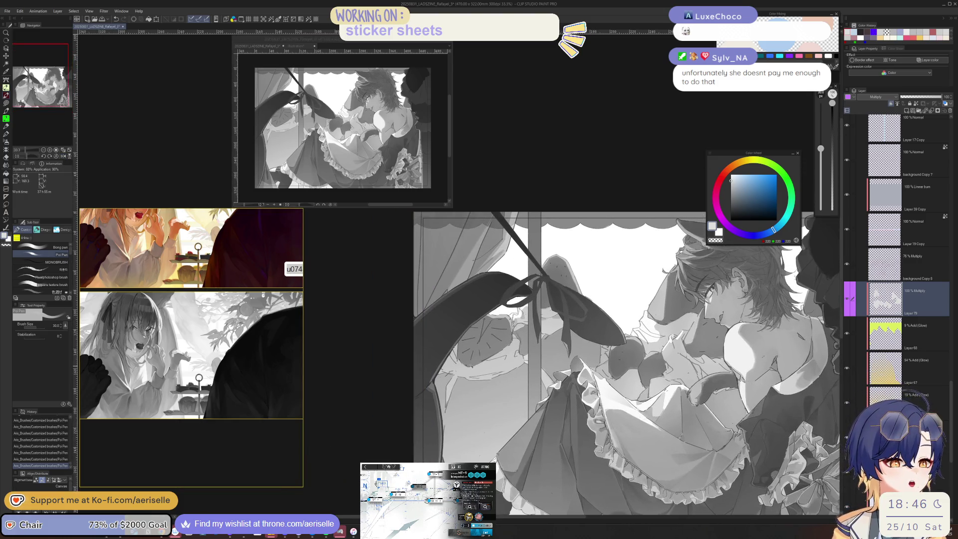
pyautogui.scroll(3, 467, 370)
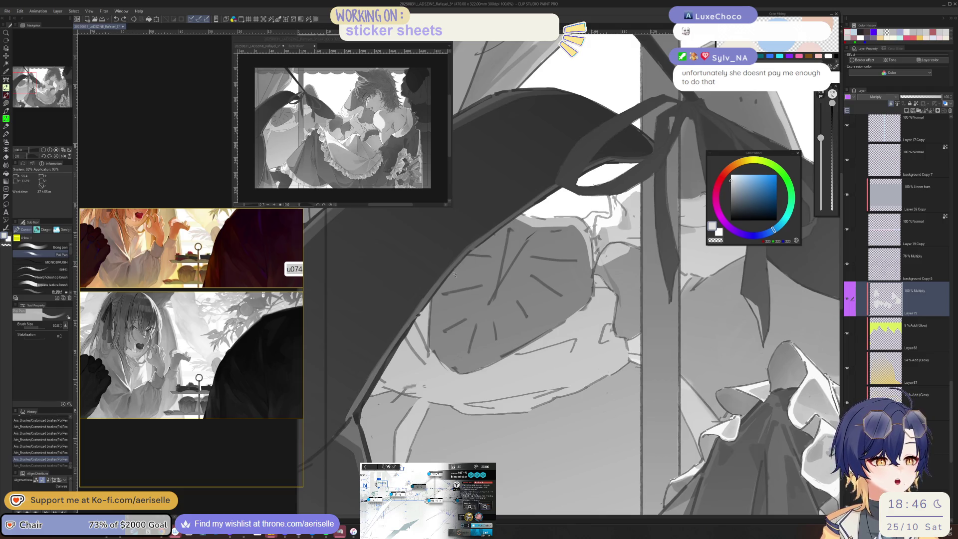
pyautogui.press(']')
pyautogui.press(']')
pyautogui.moveTo(474, 247); pyautogui.dragTo(439, 350)
pyautogui.moveTo(495, 242); pyautogui.dragTo(462, 355)
pyautogui.moveTo(502, 272)
pyautogui.mouseDown()
pyautogui.moveTo(482, 354)
pyautogui.moveTo(513, 234)
pyautogui.moveTo(504, 345)
pyautogui.mouseUp()
# Add broader dark shading inside the leaf with a much larger brush.
pyautogui.press('[')
pyautogui.press('[')
pyautogui.press(']')
pyautogui.press(']')
pyautogui.press(']')
pyautogui.moveTo(549, 265); pyautogui.dragTo(474, 359)
pyautogui.moveTo(584, 290); pyautogui.dragTo(559, 309)
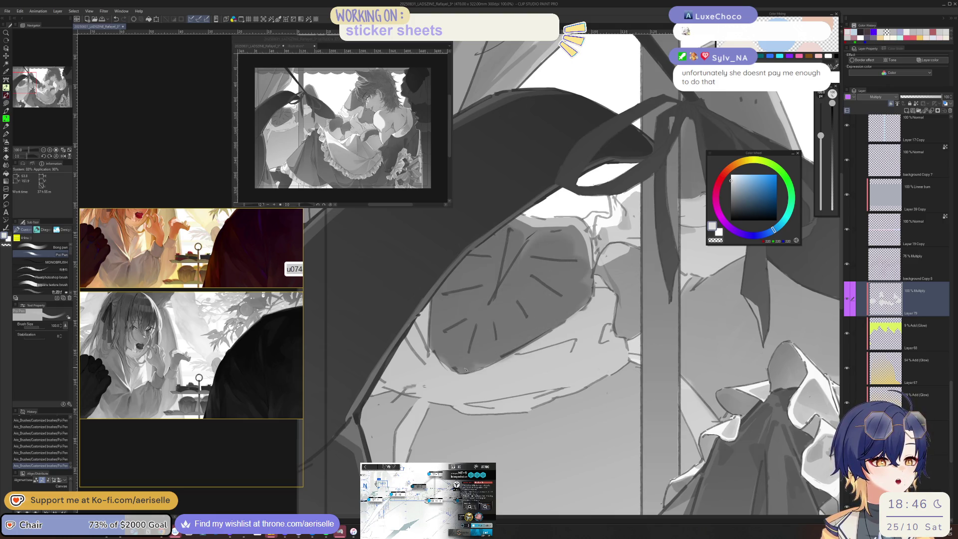
pyautogui.scroll(-5, 457, 357)
pyautogui.scroll(4, 457, 357)
# Try smaller-brush strokes on the leaf's lower edge, undoing and restoring them.
pyautogui.press('[')
pyautogui.press('[')
pyautogui.press('[')
pyautogui.moveTo(458, 355); pyautogui.dragTo(494, 387)
pyautogui.hotkey('ctrl', 'z')
pyautogui.press('[')
pyautogui.press('[')
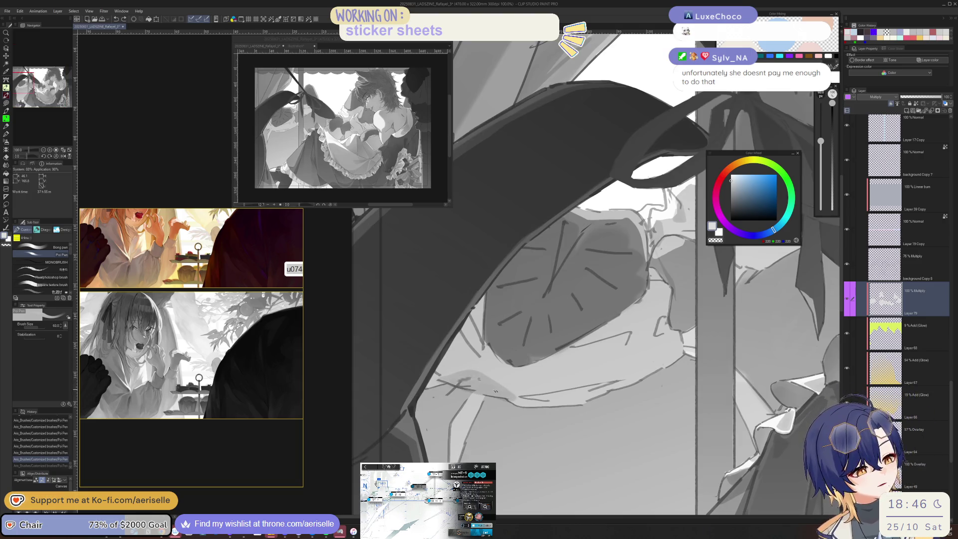
pyautogui.hotkey('ctrl', 'y')
pyautogui.scroll(-1, 449, 355)
pyautogui.scroll(-1, 449, 355)
pyautogui.scroll(-1, 449, 354)
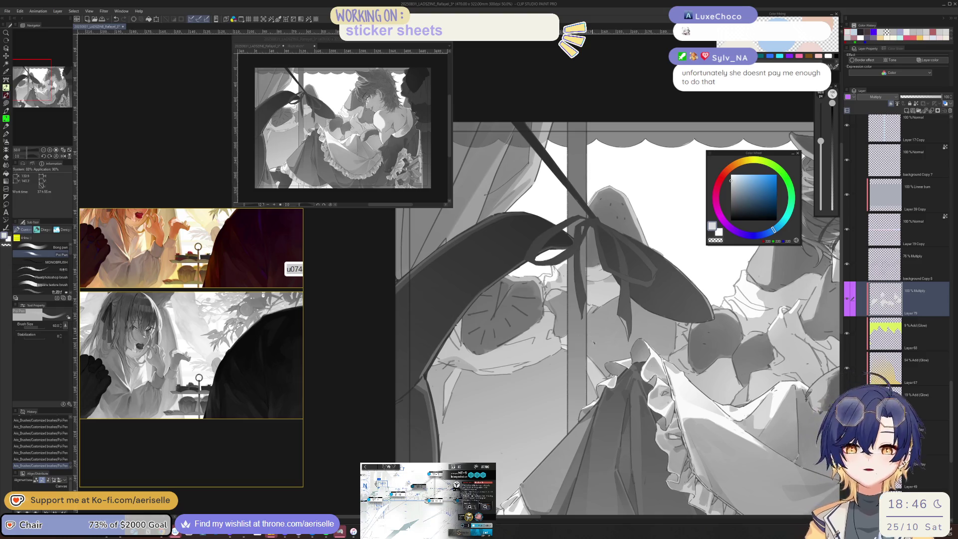
pyautogui.scroll(3, 564, 328)
pyautogui.press(']')
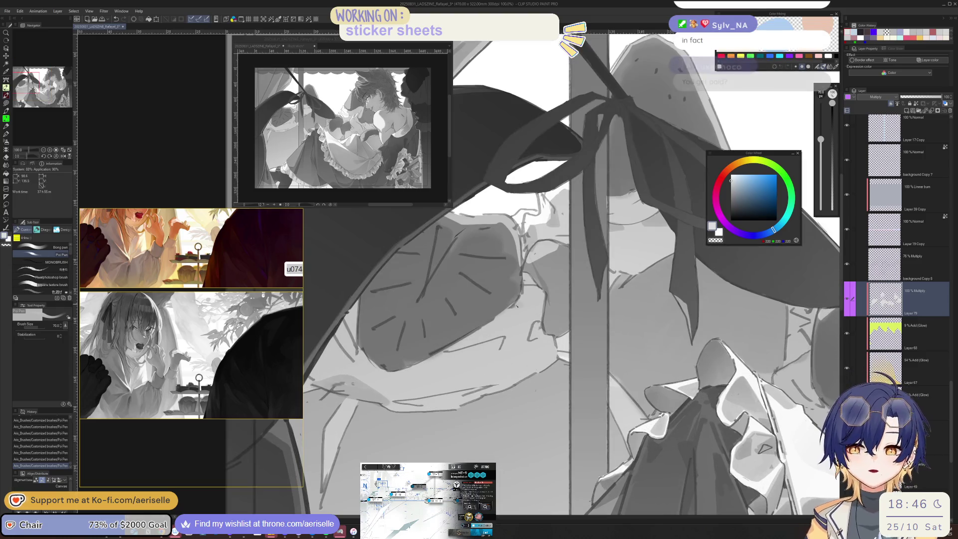
pyautogui.moveTo(516, 308); pyautogui.dragTo(461, 339)
pyautogui.hotkey('ctrl', 'z')
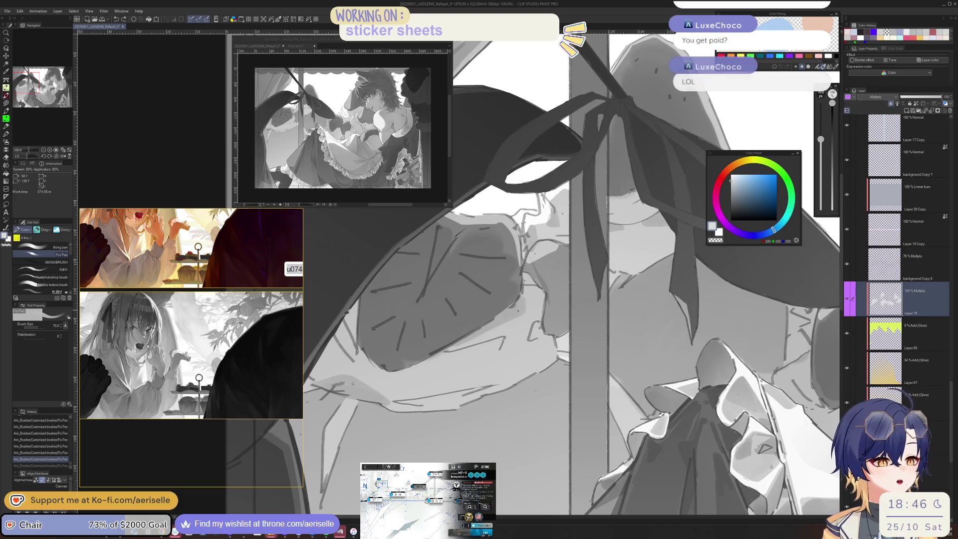
# Flip the canvas to check it, then redraw a short leaf stroke at brush size 30.
pyautogui.press('h')
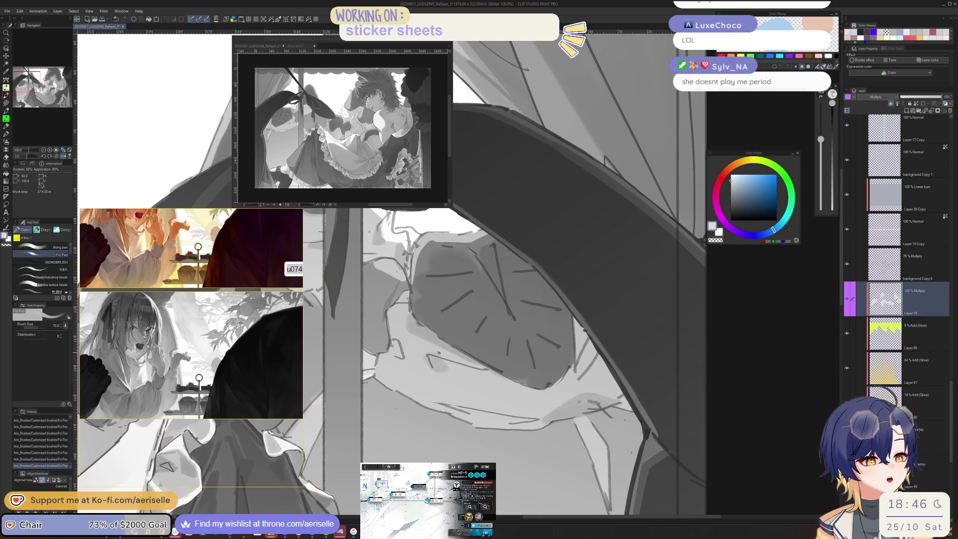
pyautogui.press('h')
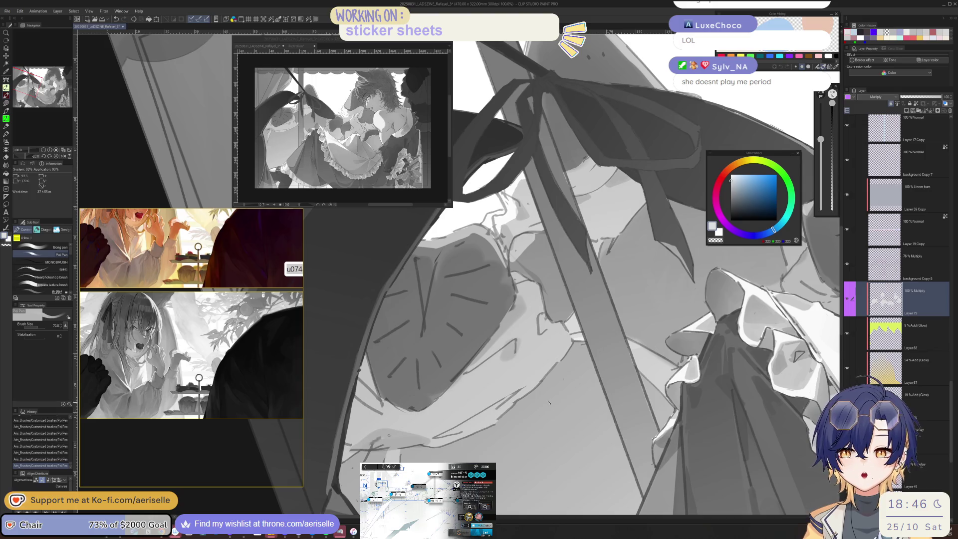
pyautogui.hotkey('ctrl', 'z')
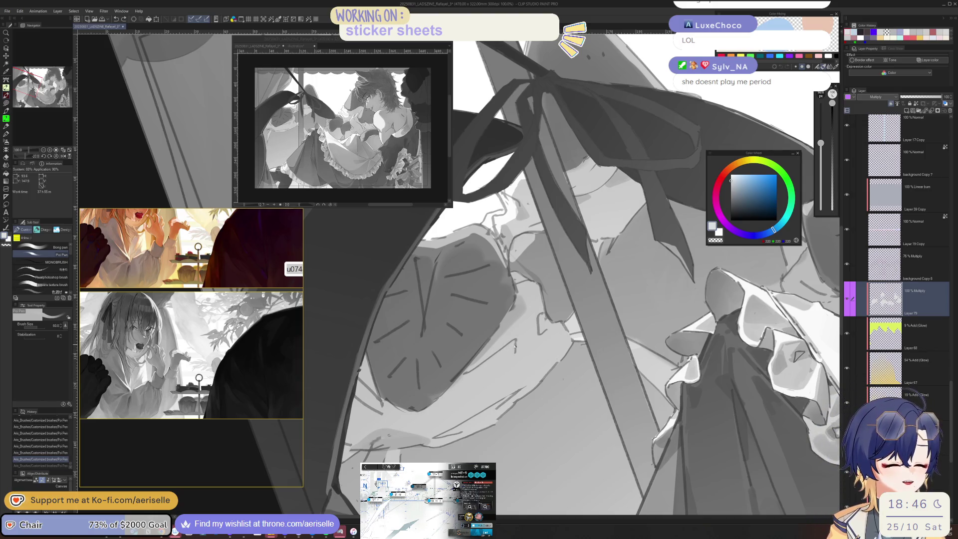
pyautogui.press('[')
pyautogui.moveTo(509, 356); pyautogui.dragTo(533, 328)
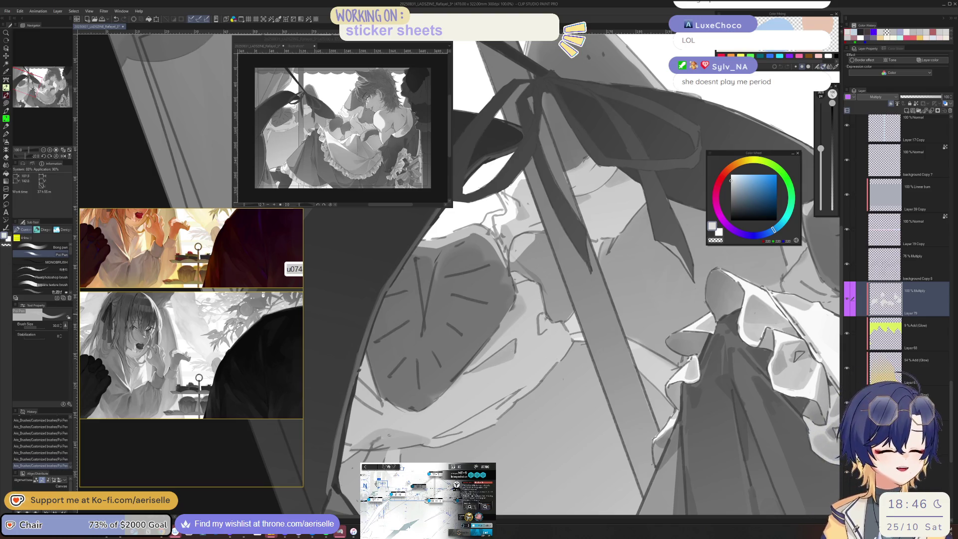
pyautogui.hotkey('ctrl', 'z')
pyautogui.moveTo(545, 335); pyautogui.dragTo(540, 308)
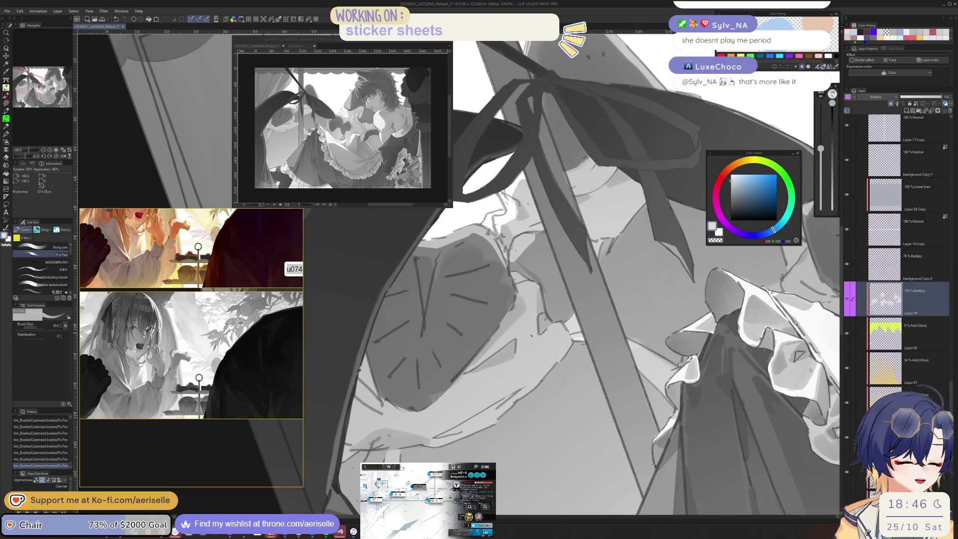
pyautogui.moveTo(530, 341)
pyautogui.mouseDown()
pyautogui.moveTo(595, 345)
pyautogui.moveTo(609, 306)
pyautogui.mouseUp()
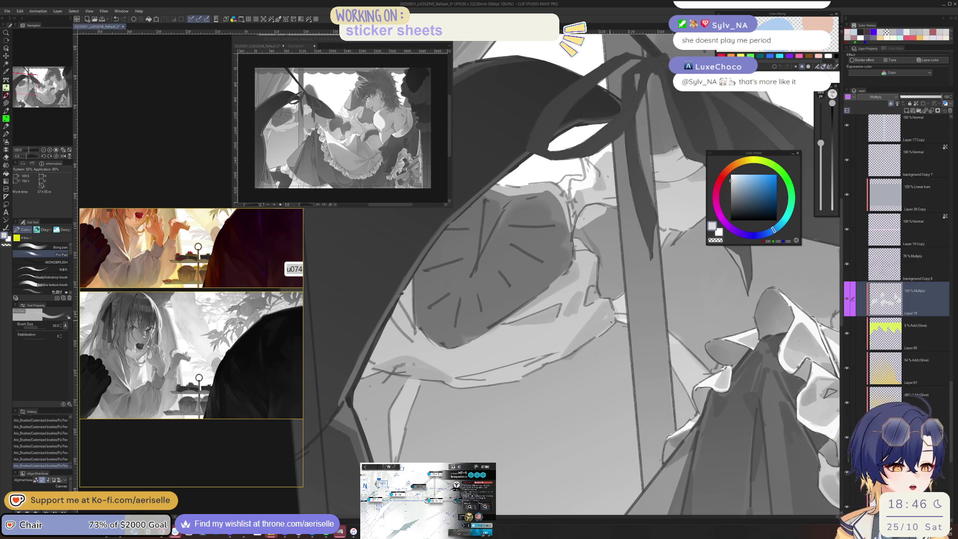
# Draw a short dark line on the leaf and rotate the view to a steeper angle.
pyautogui.hotkey('ctrl', 'z')
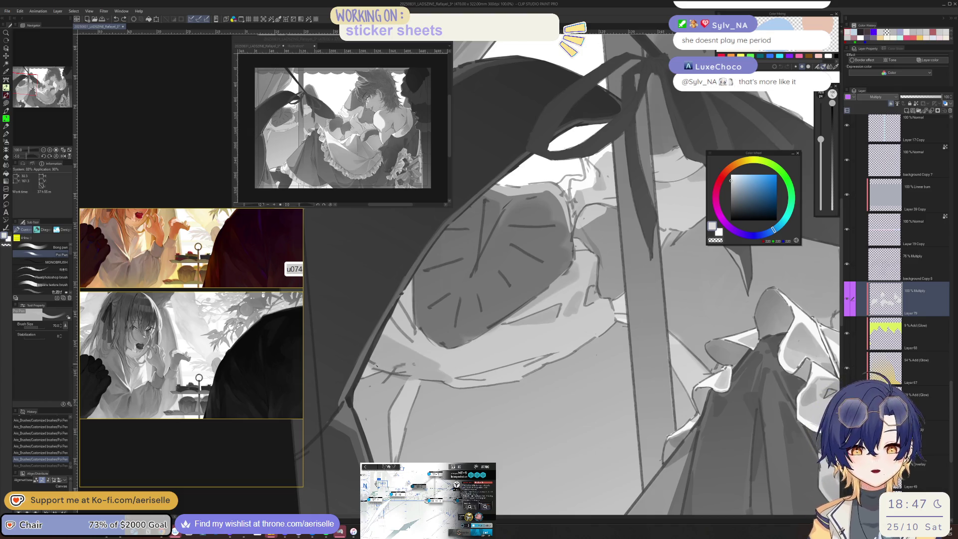
pyautogui.moveTo(372, 372); pyautogui.dragTo(407, 375)
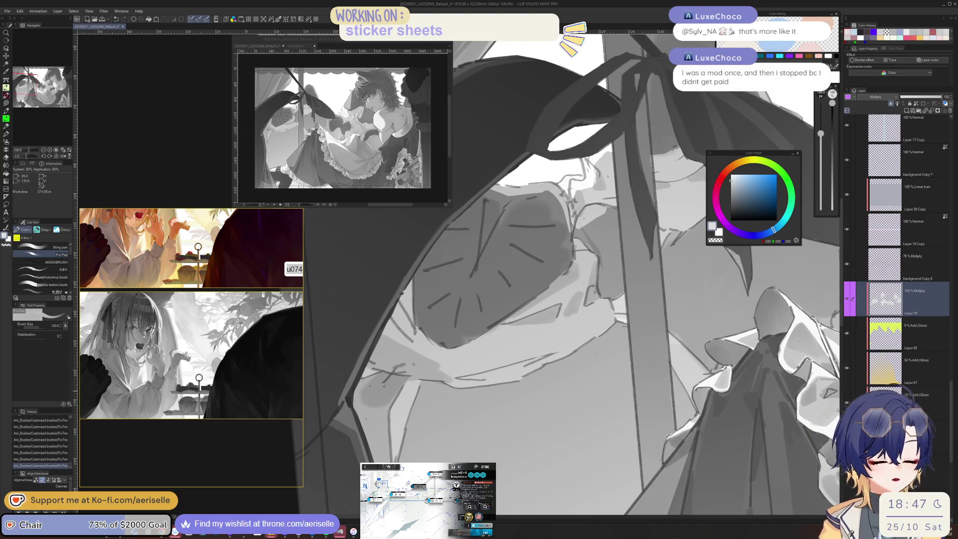
pyautogui.moveTo(494, 390)
pyautogui.mouseDown()
pyautogui.moveTo(500, 361)
pyautogui.moveTo(486, 354)
pyautogui.mouseUp()
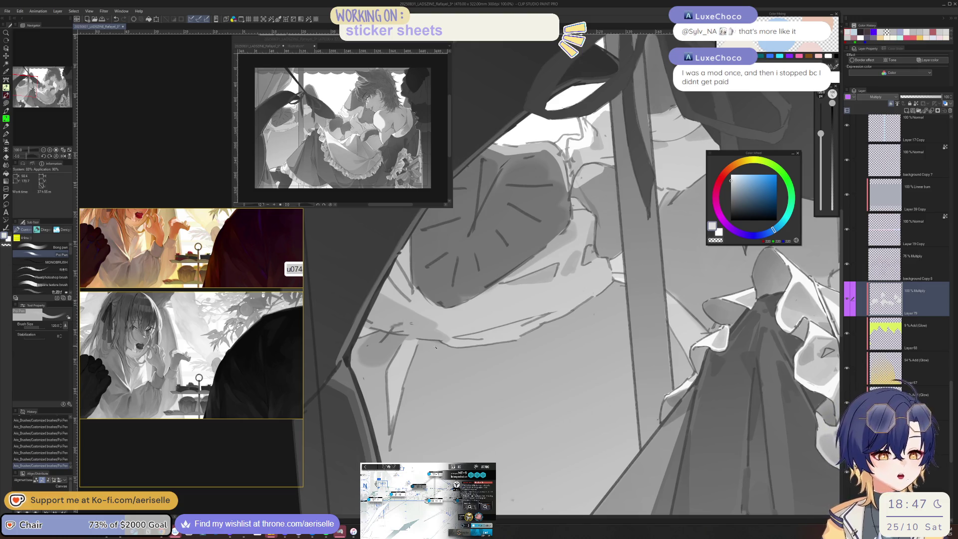
pyautogui.press('-')
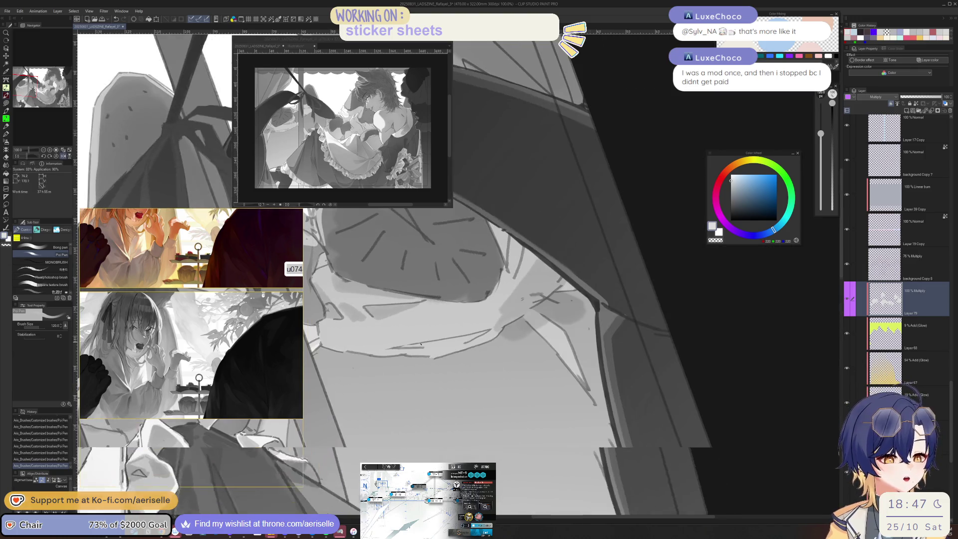
pyautogui.moveTo(529, 329); pyautogui.dragTo(503, 345)
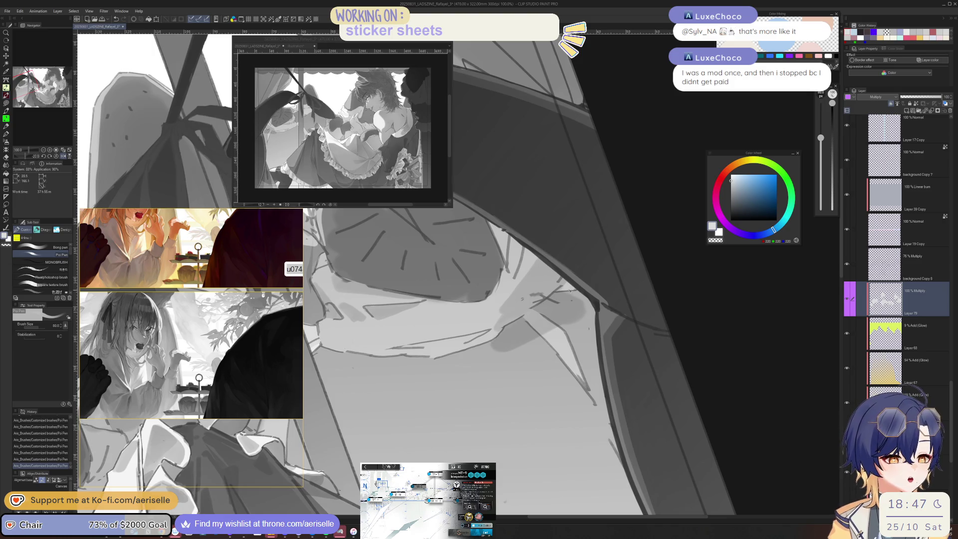
pyautogui.moveTo(570, 292); pyautogui.dragTo(477, 353)
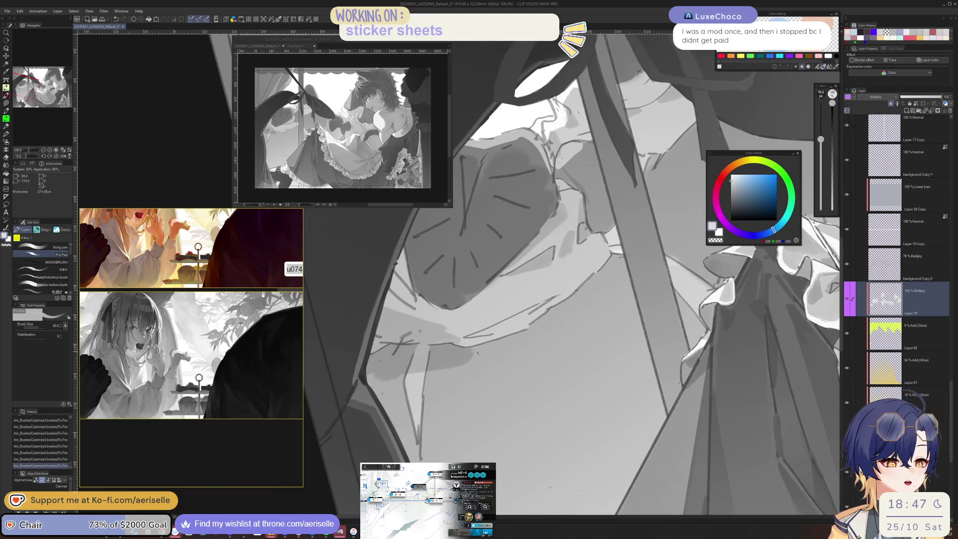
# Test the Hard eraser and undo, add a dark stroke in the leaf's shadow, then reset the view.
pyautogui.press('e')
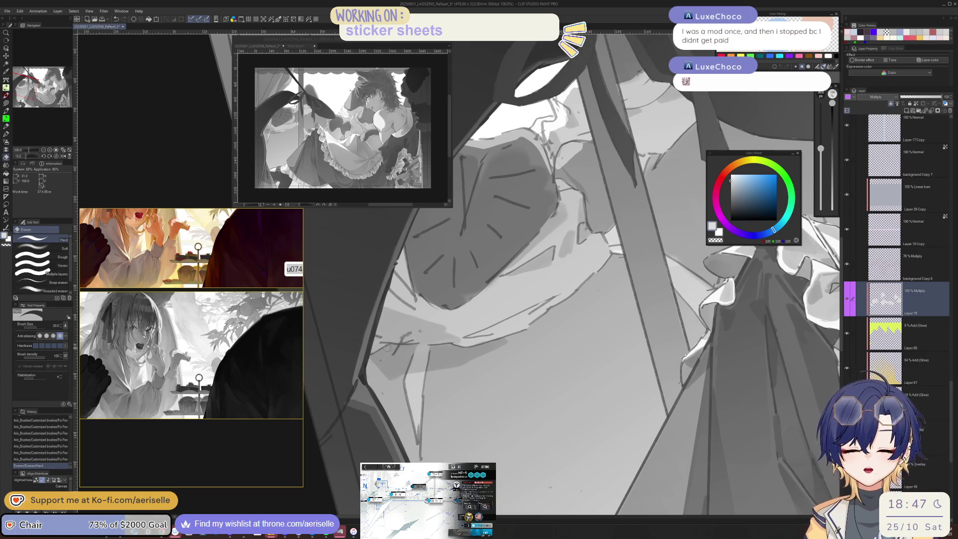
pyautogui.press('[')
pyautogui.click(371, 351)
pyautogui.hotkey('ctrl', 'z')
pyautogui.press('p')
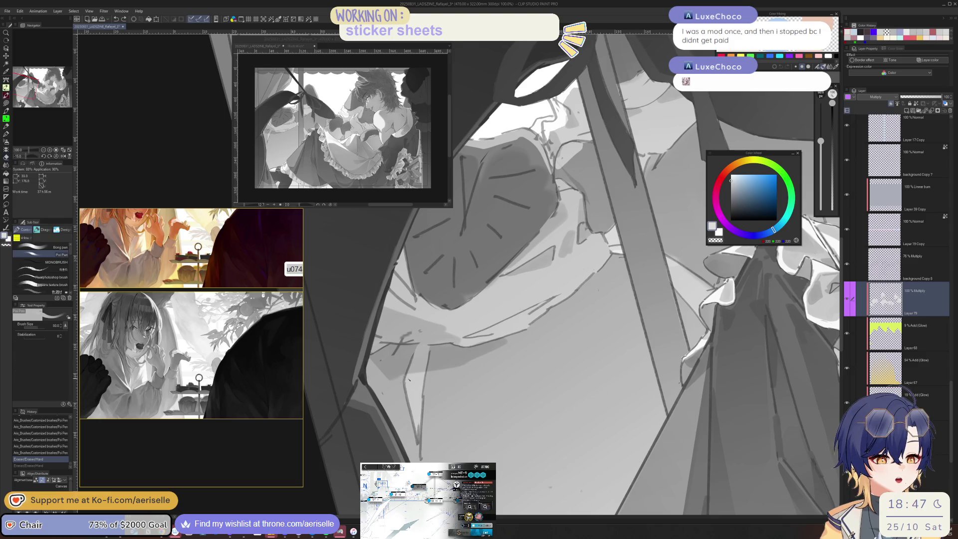
pyautogui.moveTo(402, 383); pyautogui.dragTo(417, 445)
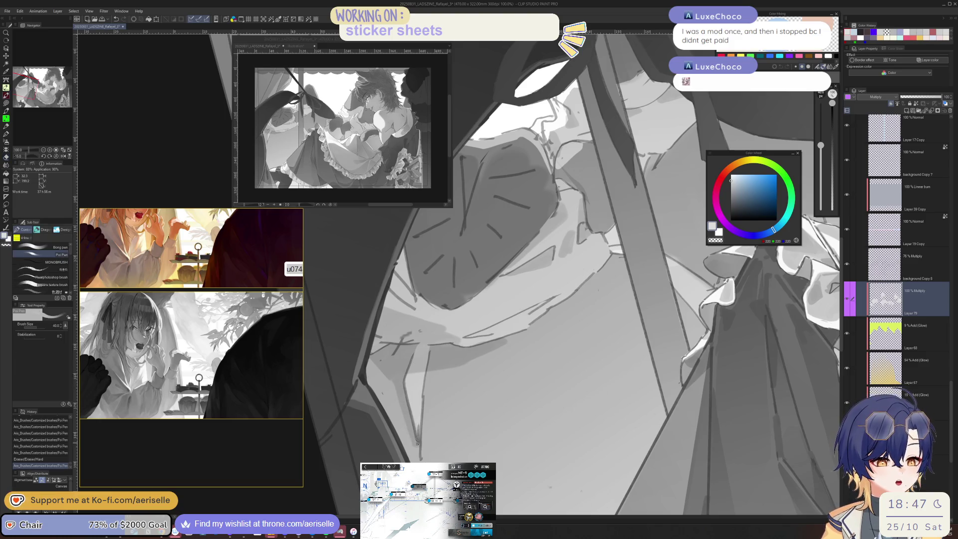
pyautogui.hotkey('ctrl', '-')
pyautogui.hotkey('ctrl', '@')
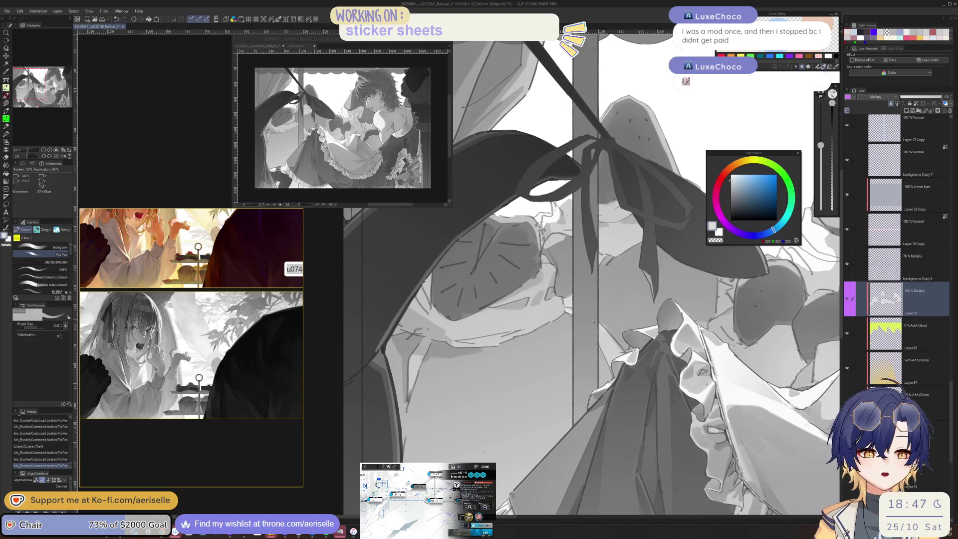
# Erase a small part of the shading and redraw the stroke with Poi Pen.
pyautogui.press('e')
pyautogui.moveTo(469, 357); pyautogui.dragTo(489, 348)
pyautogui.press('p')
pyautogui.moveTo(530, 319); pyautogui.dragTo(560, 337)
# Zoom out, enlarge the brush to 500 and lay a broad shading stroke over the artwork.
pyautogui.hotkey('ctrl', '-')
pyautogui.hotkey('ctrl', '-')
pyautogui.hotkey('ctrl', '-')
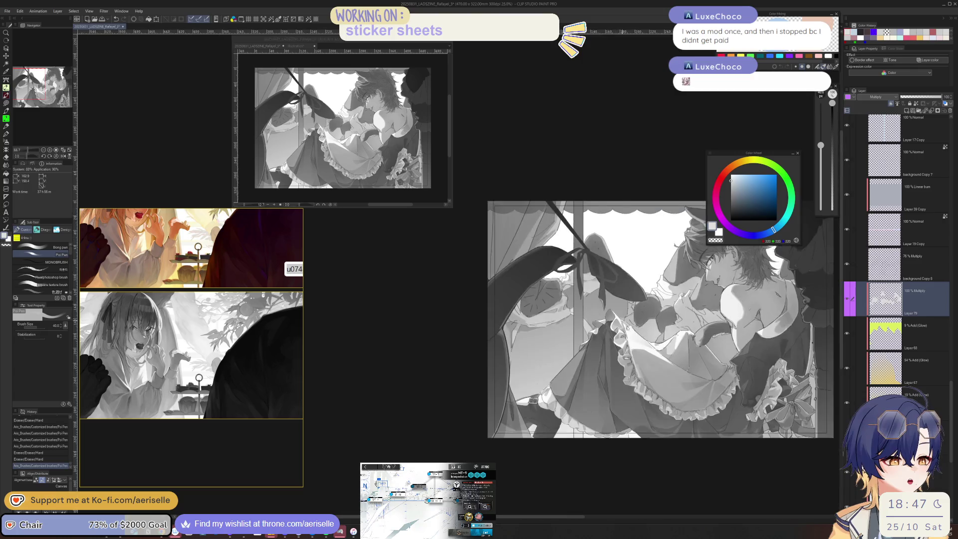
pyautogui.press(']')
pyautogui.press(']')
pyautogui.press(']')
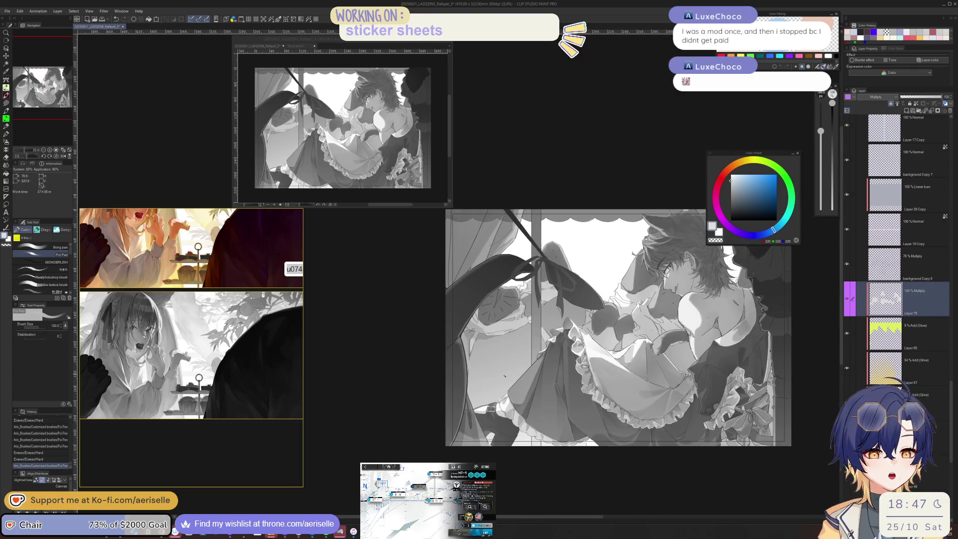
pyautogui.press(']')
pyautogui.press(']')
pyautogui.press(']')
pyautogui.moveTo(479, 389)
pyautogui.mouseDown()
pyautogui.moveTo(475, 344)
pyautogui.moveTo(516, 332)
pyautogui.mouseUp()
pyautogui.press('[')
pyautogui.hotkey('ctrl', '+')
pyautogui.press('[')
pyautogui.press('[')
pyautogui.press('[')
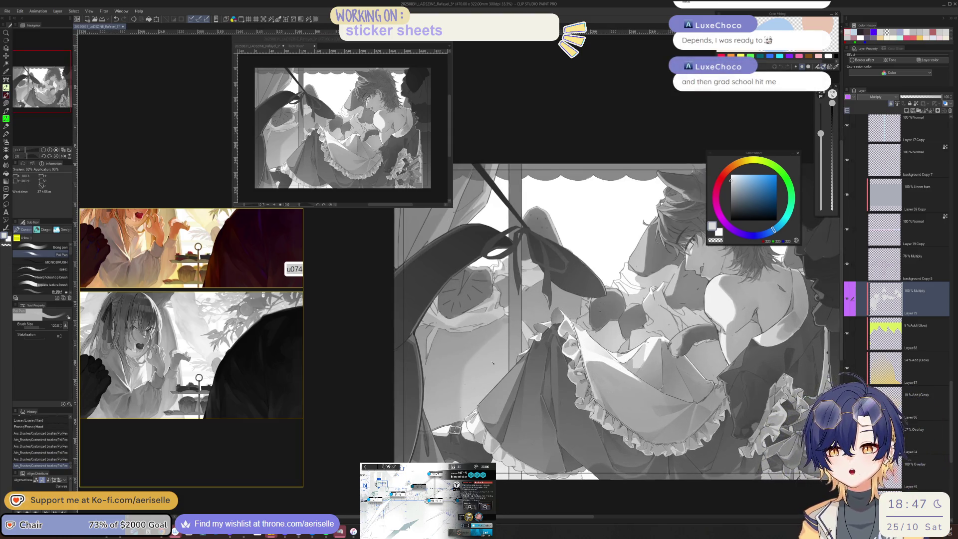